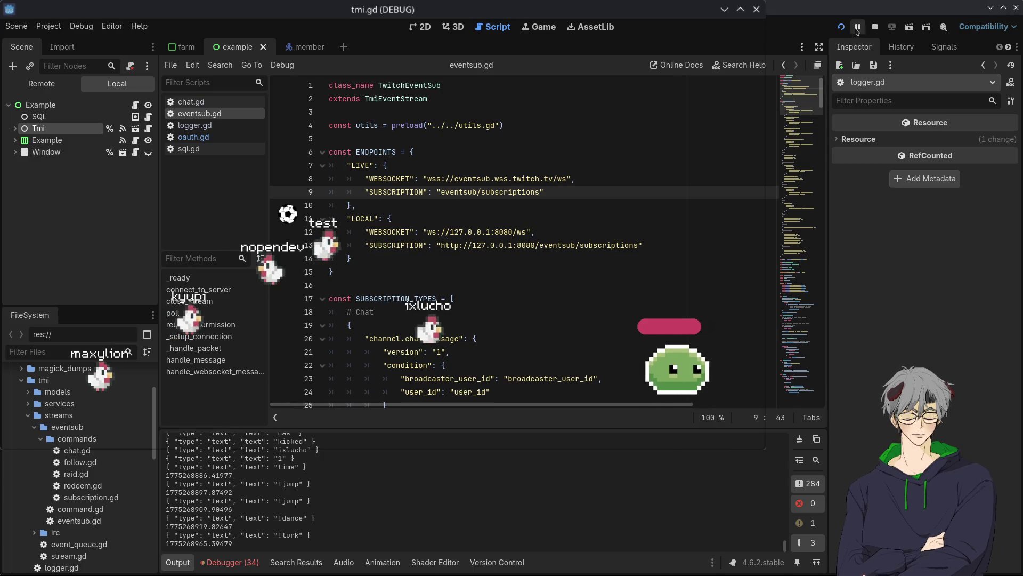
Step: Stop the chicken-chat debug run with F8
key("F8")
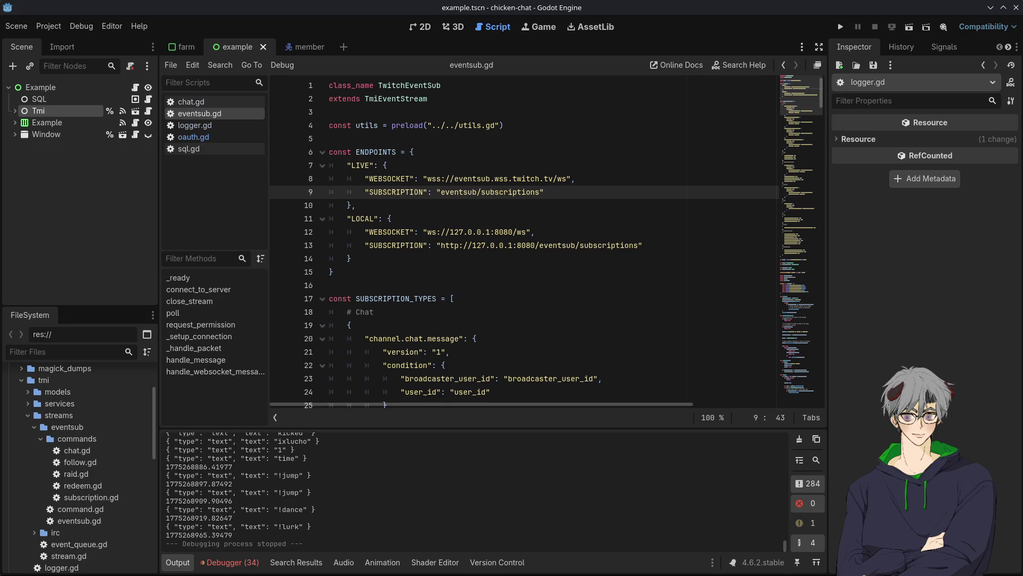
Step: Run the chicken-chat project again with F5
key("F5")
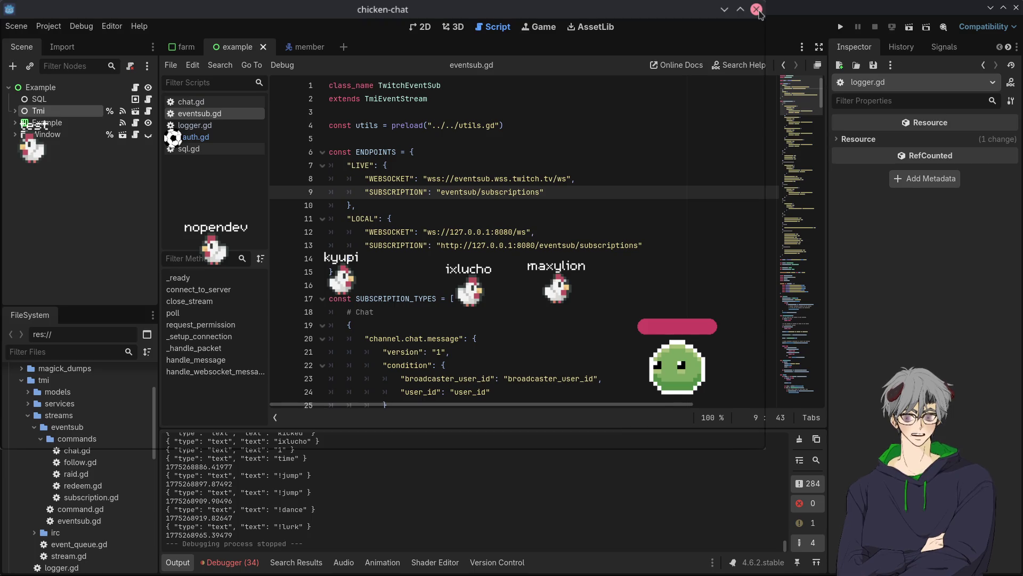
left_click(756, 10)
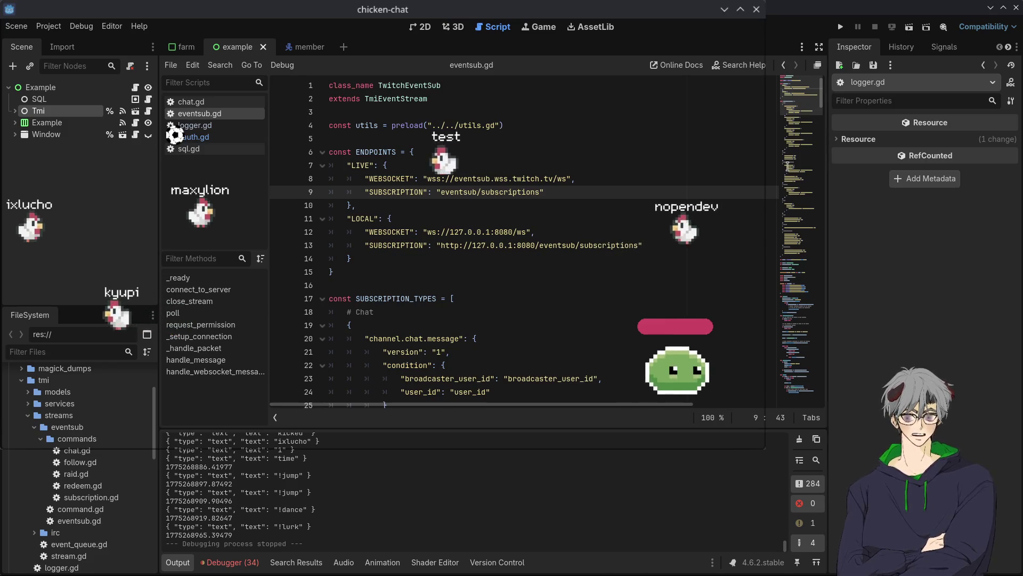
Step: Place the caret at the end of line 8 in eventsub.gd
left_click(767, 178)
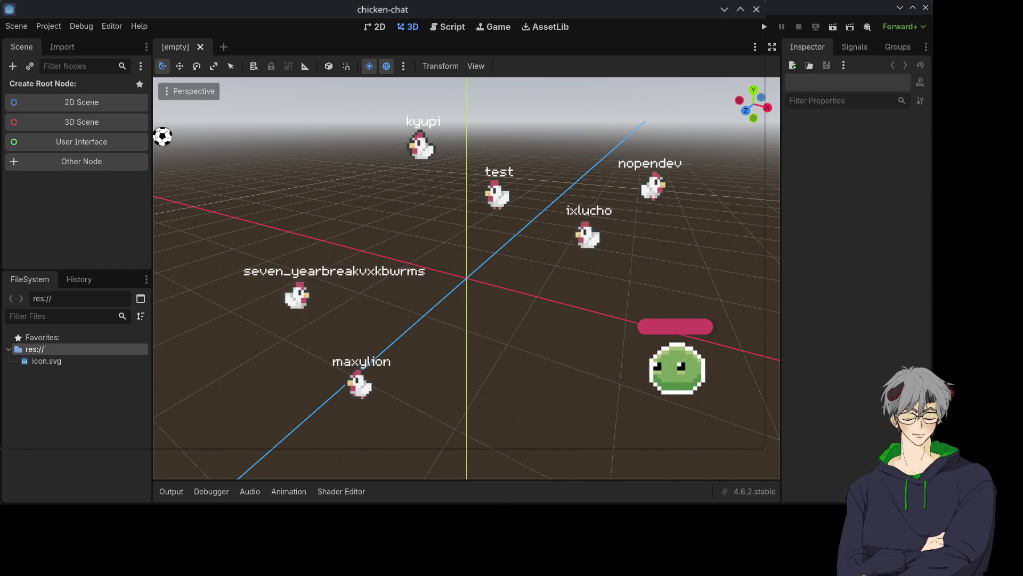
Step: Enlarge the Godot editor window and orbit the empty 3D viewport from sky to ground grid
left_click_drag(931, 503, 1018, 516)
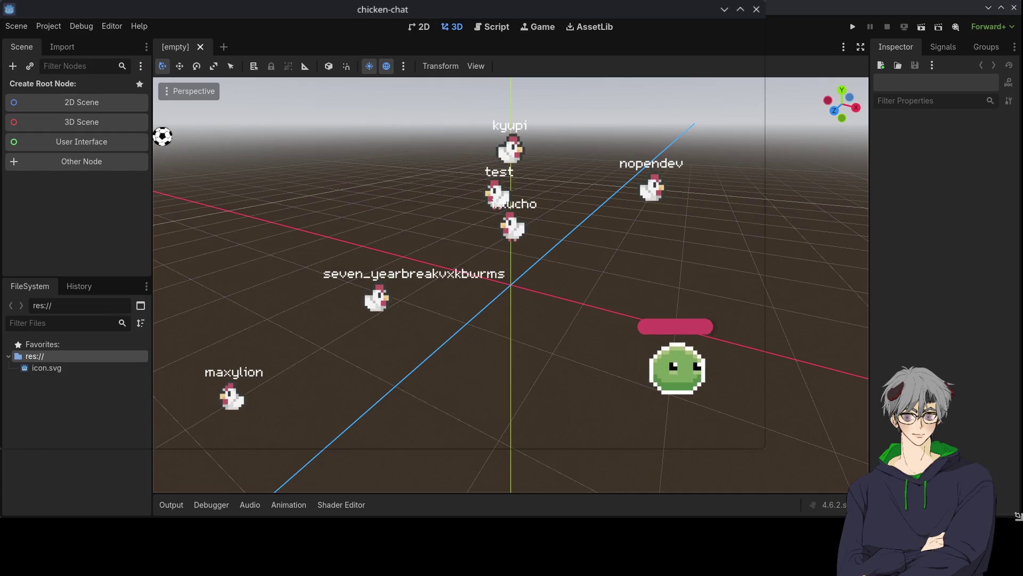
left_click_drag(1018, 516, 1019, 574)
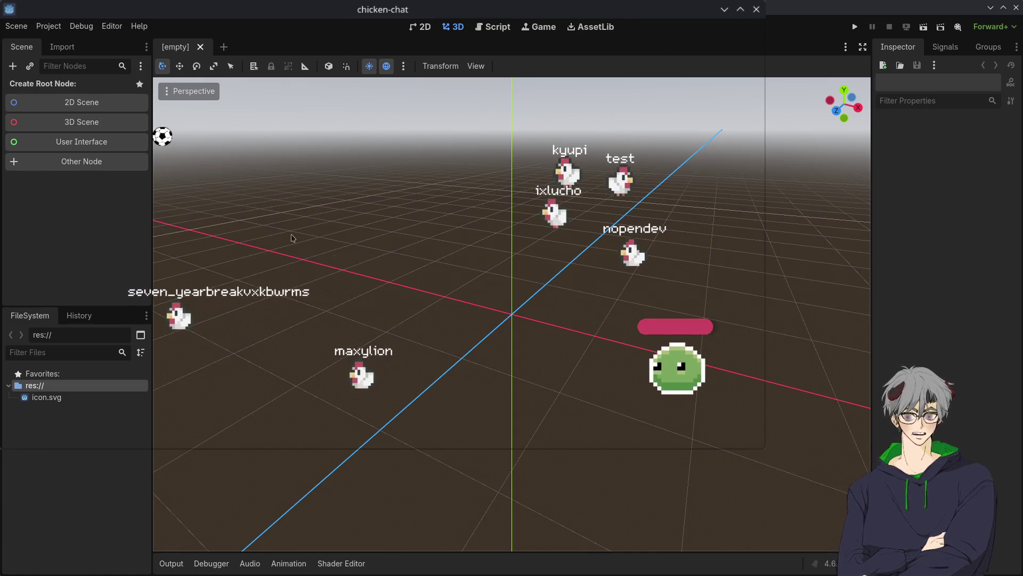
mouse_move(453, 234)
left_mouse_down()
mouse_move(578, 429)
mouse_move(538, 359)
mouse_move(454, 281)
mouse_move(541, 389)
mouse_move(566, 359)
mouse_move(539, 407)
mouse_move(522, 330)
mouse_move(585, 414)
mouse_move(546, 315)
mouse_move(533, 379)
mouse_move(523, 373)
mouse_move(574, 404)
left_mouse_up()
scroll(565, 410, "up", 1)
scroll(555, 394, "up", 10)
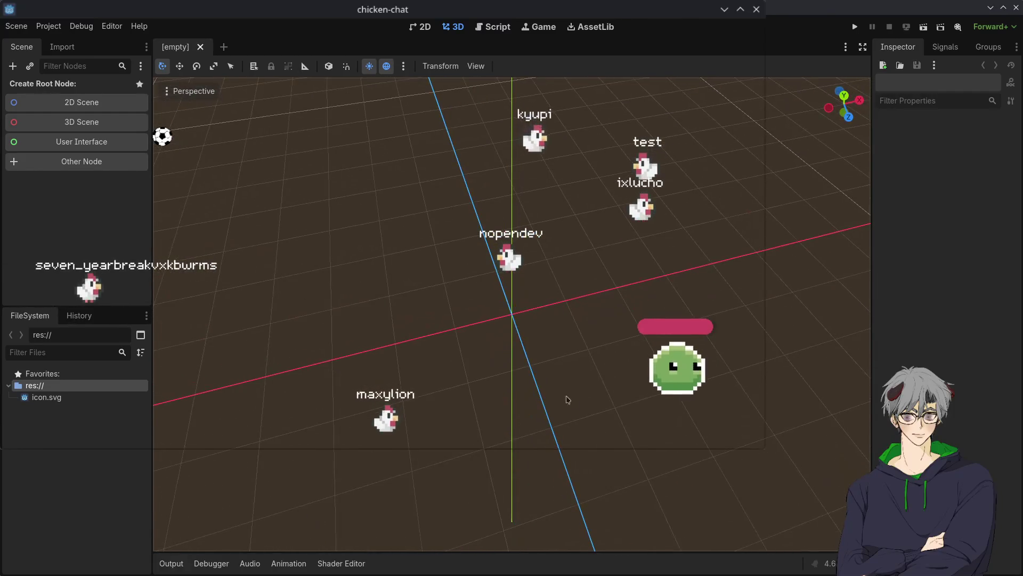
left_click_drag(190, 161, 187, 124)
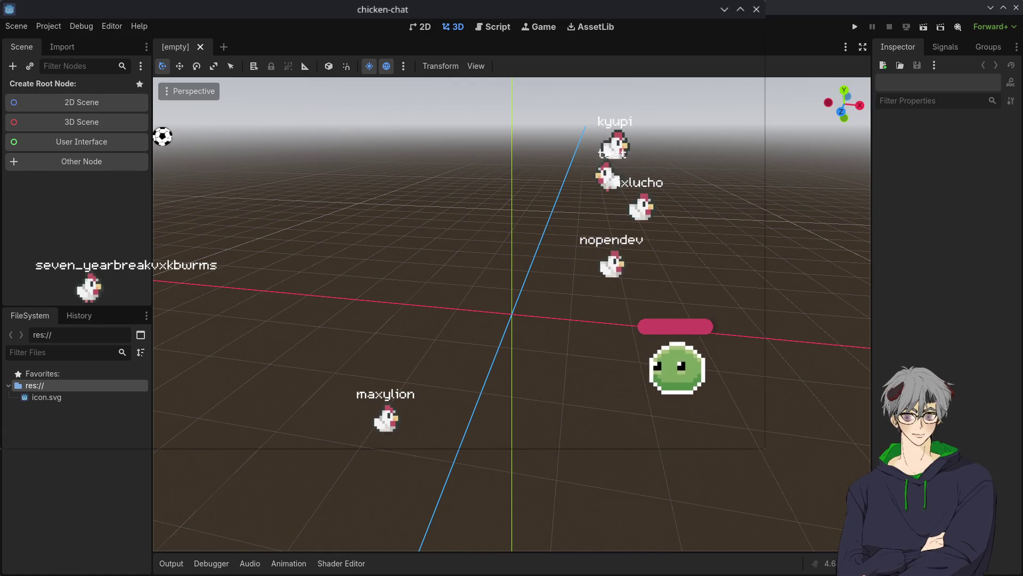
mouse_move(331, 224)
left_mouse_down()
mouse_move(541, 320)
mouse_move(565, 244)
mouse_move(634, 282)
left_mouse_up()
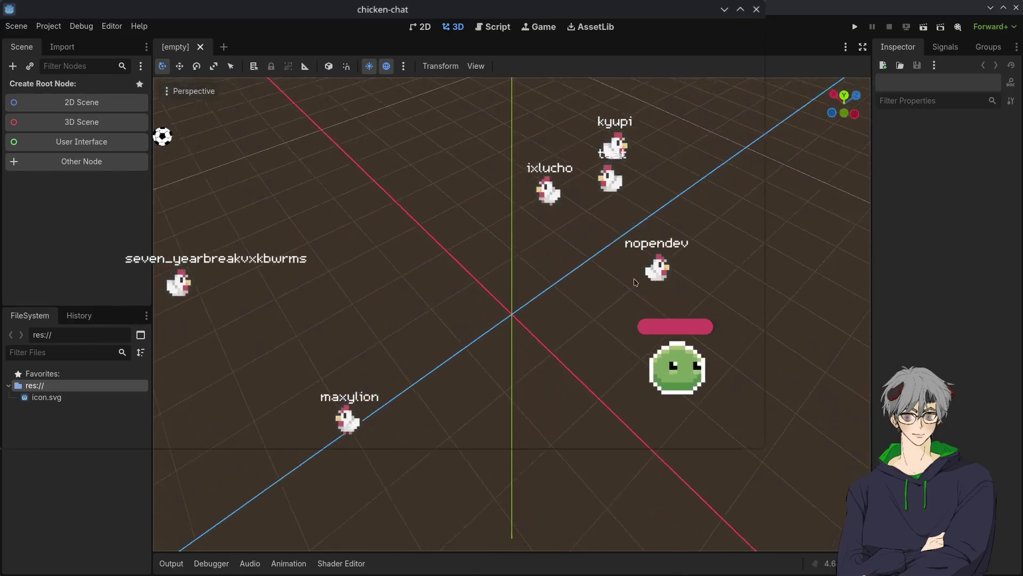
Step: Create a 3D scene with a Node3D root and add a CSGCylinder3D under it
left_click(76, 126)
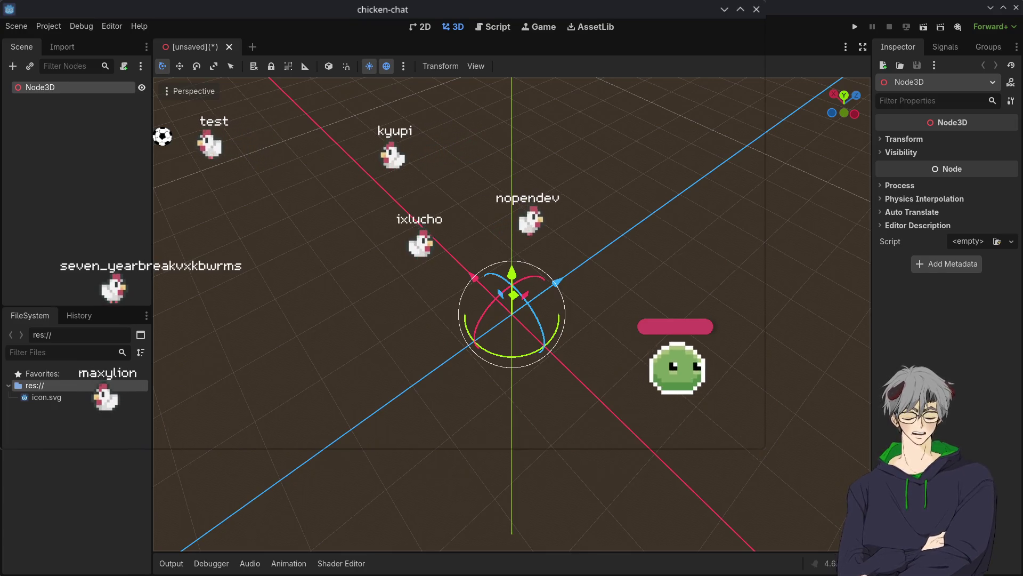
key("ctrl+v")
left_click_drag(511, 294, 512, 314)
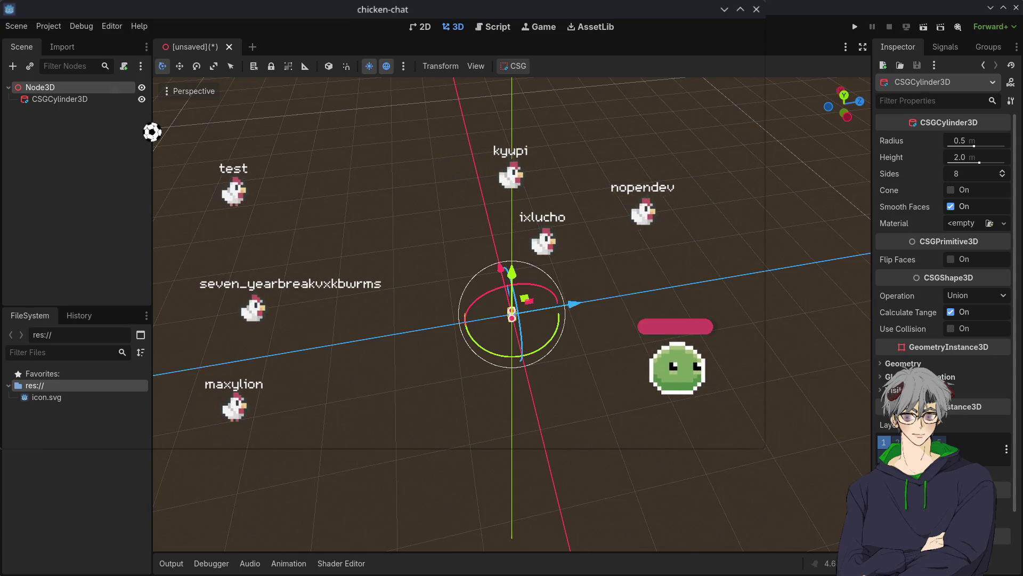
Step: Add a CSGCombiner3D, move the cylinder inside it, and give it a CSGSphere3D child
key("ctrl+v")
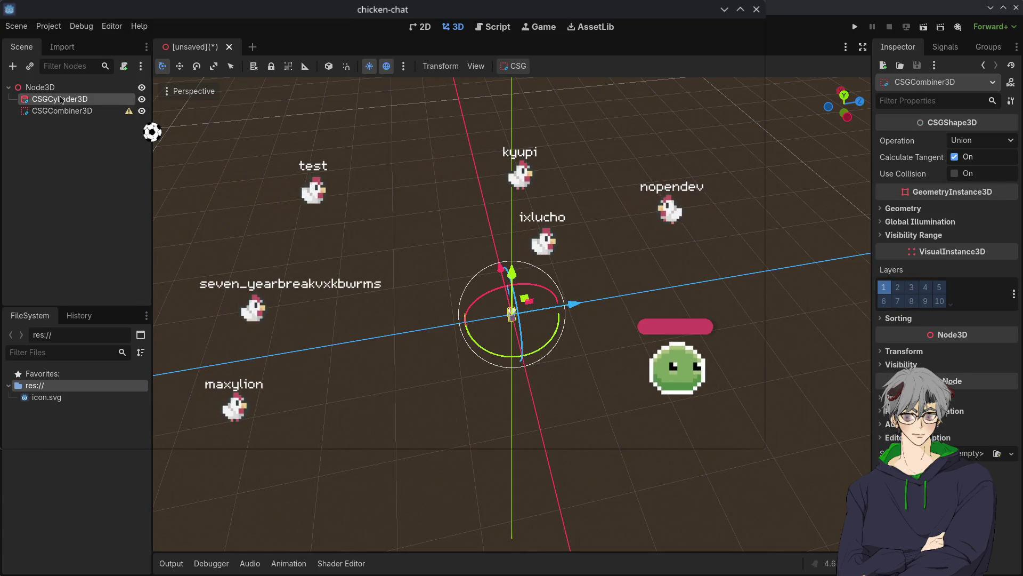
left_click_drag(64, 109, 91, 116)
left_click(63, 100)
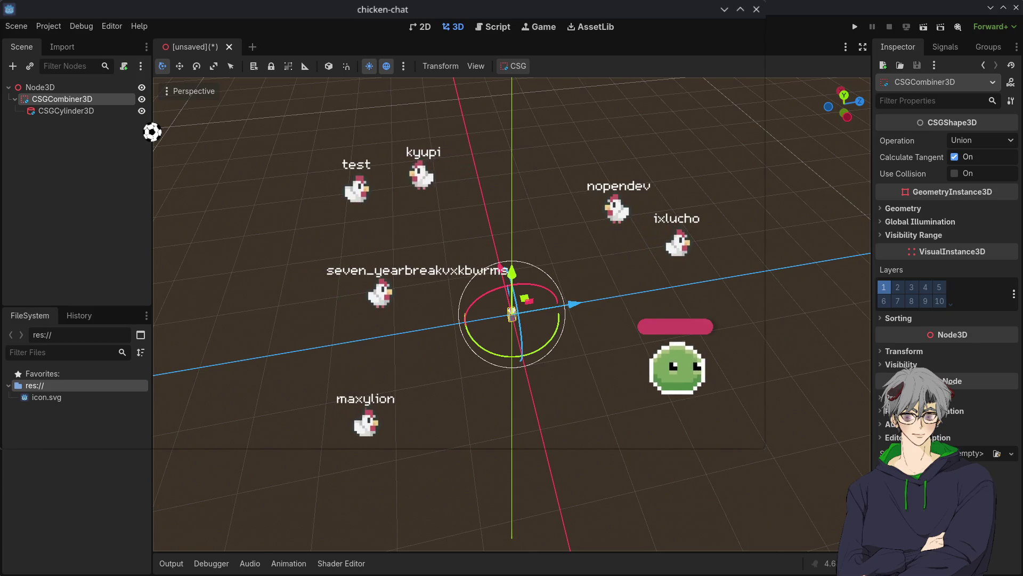
key("Return")
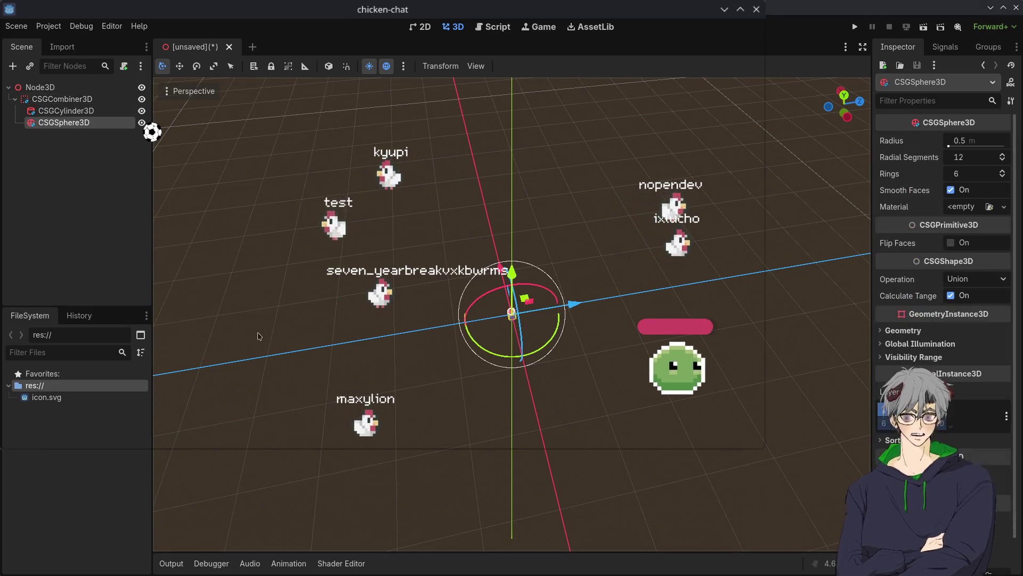
Step: Turn the cylinder about 105 degrees, set its height to 1 m, and centre it on the origin
scroll(571, 341, "up", 2)
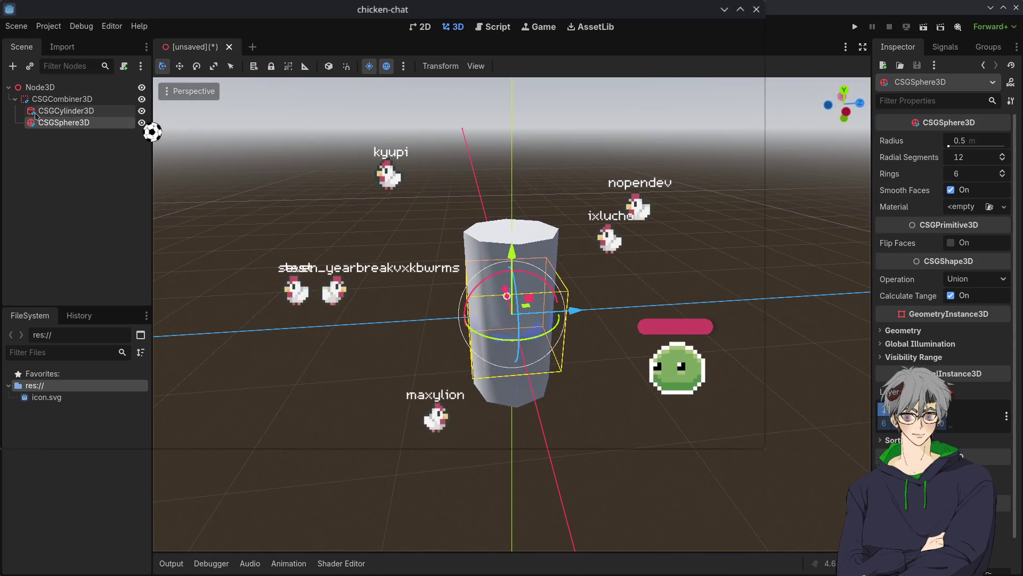
left_click(51, 111)
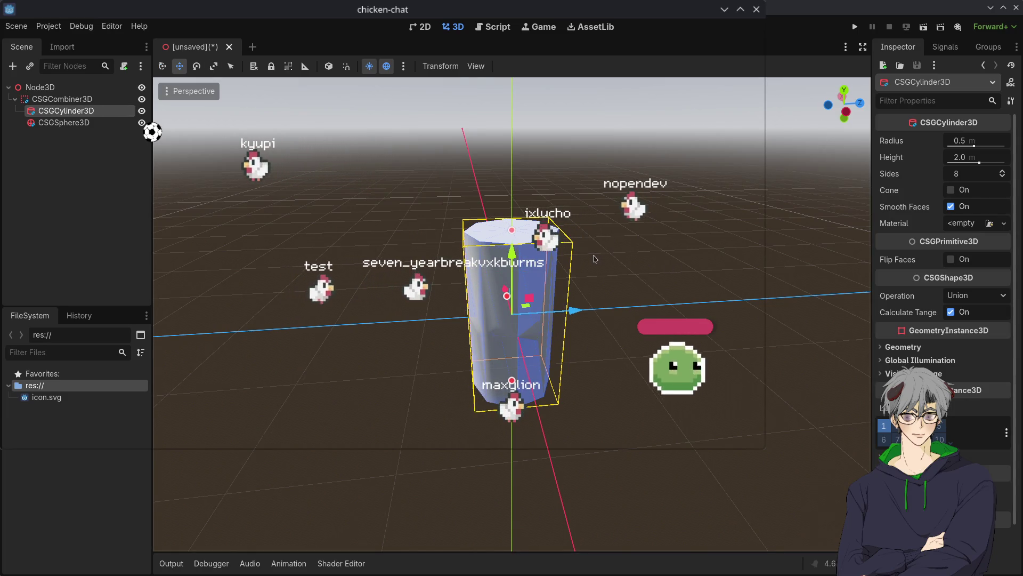
key("e")
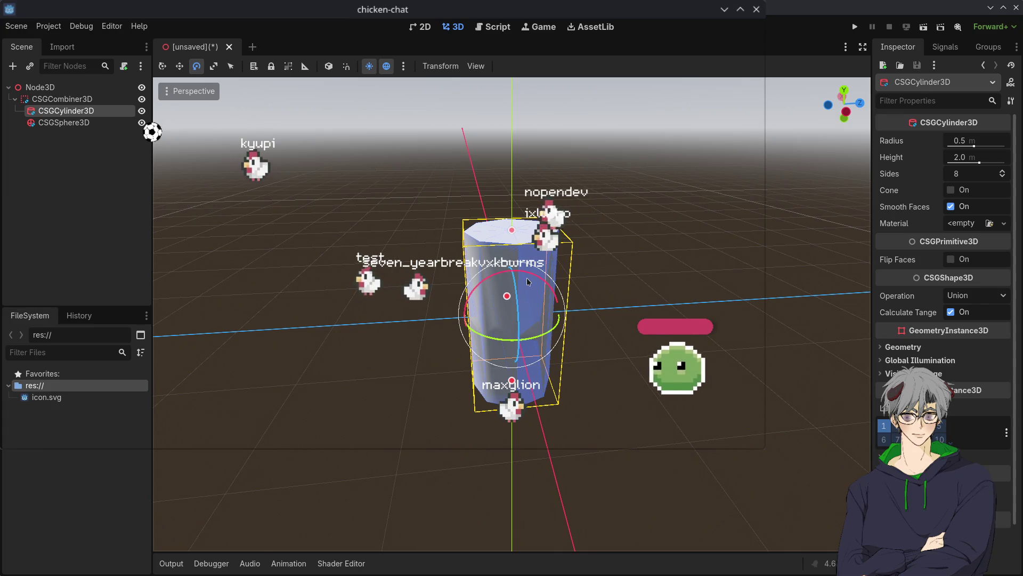
mouse_move(527, 276)
left_mouse_down()
mouse_move(612, 320)
mouse_move(639, 373)
mouse_move(686, 416)
mouse_move(669, 388)
mouse_move(685, 413)
mouse_move(674, 396)
mouse_move(461, 419)
mouse_move(674, 433)
left_mouse_up()
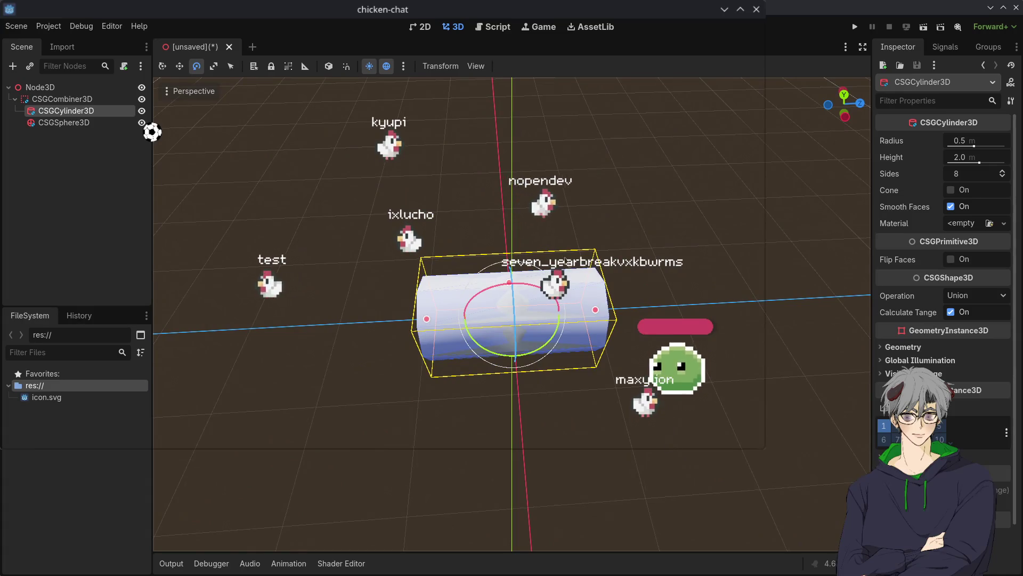
mouse_move(596, 314)
left_mouse_down()
mouse_move(549, 316)
mouse_move(609, 317)
mouse_move(545, 317)
left_mouse_up()
left_click(976, 157)
type("1")
key("Return")
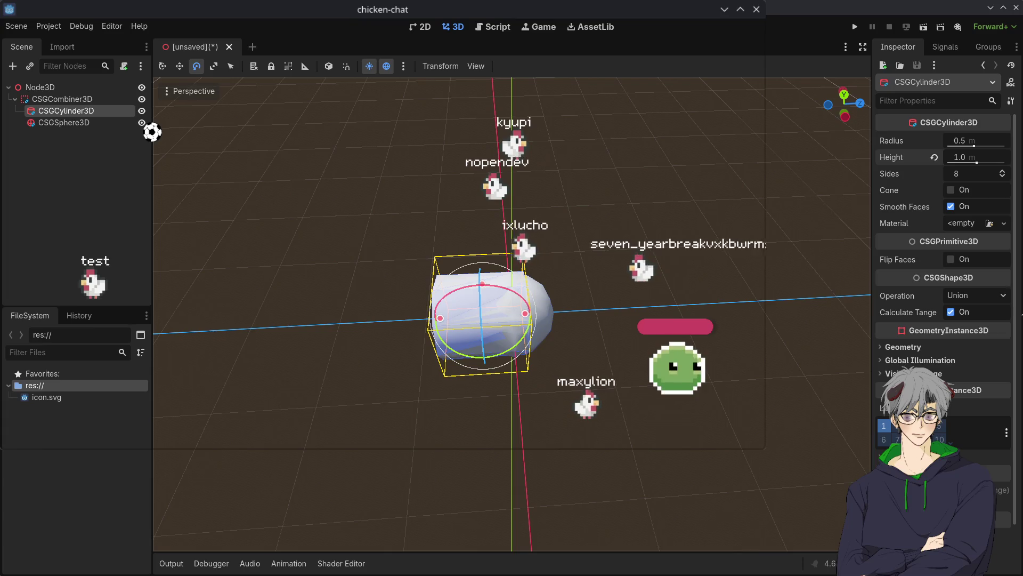
mouse_move(461, 341)
left_mouse_down()
mouse_move(491, 341)
mouse_move(458, 346)
left_mouse_up()
Step: Move CSGSphere3D along Z to the cylinder's right end
left_click(98, 127)
left_click_drag(587, 319, 717, 323)
key("w")
mouse_move(537, 287)
left_mouse_down()
mouse_move(624, 295)
mouse_move(635, 320)
mouse_move(605, 322)
mouse_move(626, 327)
mouse_move(617, 326)
left_mouse_up()
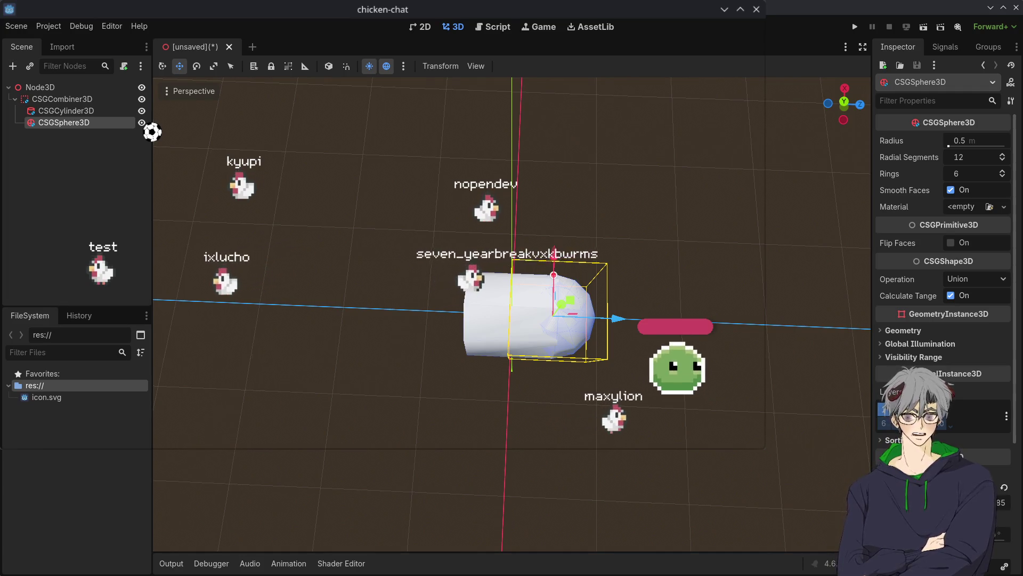
Step: Duplicate the sphere as CSGSphere3D2 to cap the cylinder's other end
scroll(943, 267, "down", 4)
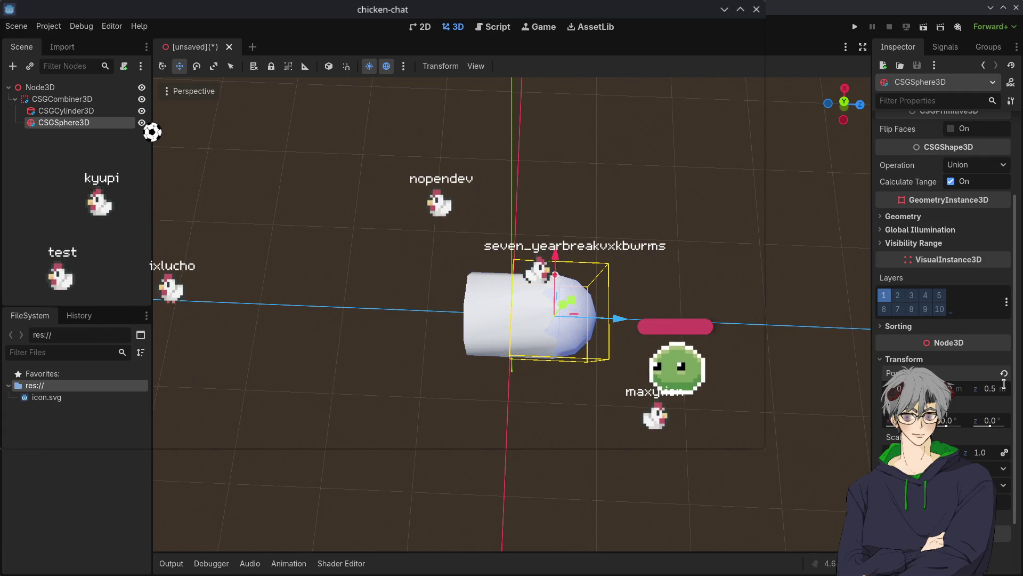
left_click_drag(421, 396, 641, 403)
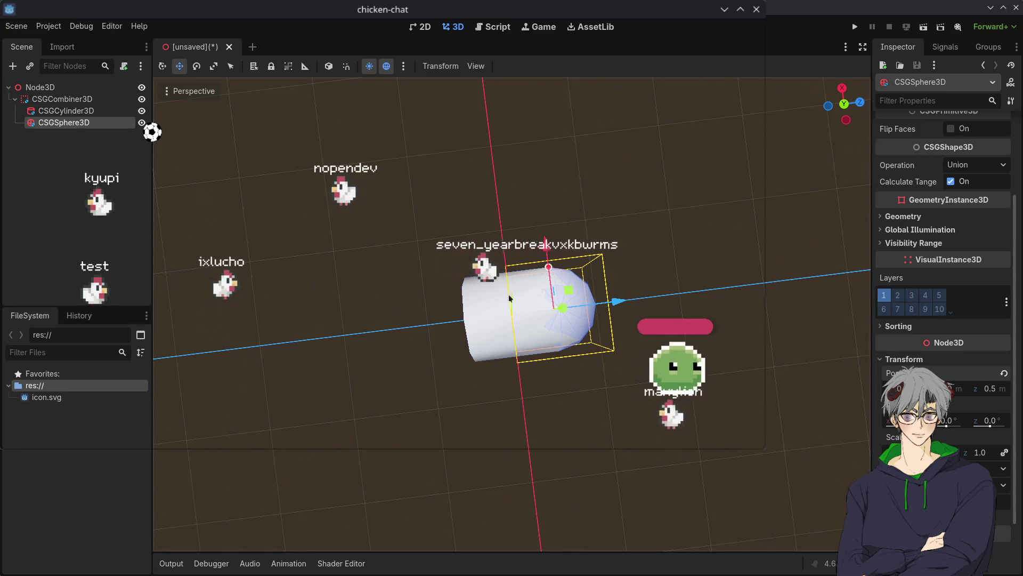
key("ctrl+d")
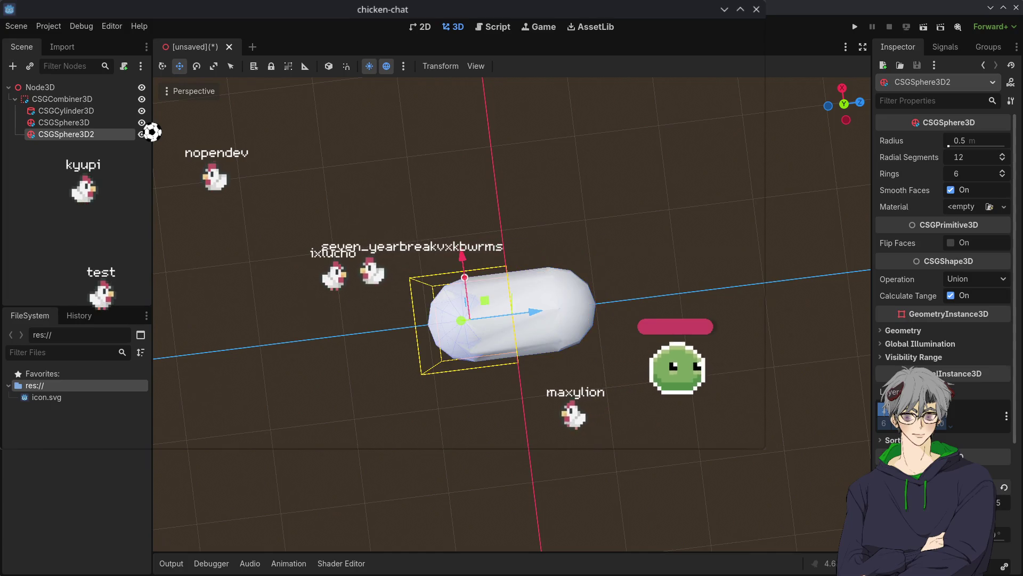
left_click(468, 473)
mouse_move(468, 473)
left_mouse_down()
mouse_move(466, 312)
mouse_move(500, 344)
mouse_move(576, 377)
left_mouse_up()
mouse_move(636, 454)
left_mouse_down()
mouse_move(549, 358)
mouse_move(525, 312)
mouse_move(359, 271)
mouse_move(385, 303)
mouse_move(350, 314)
mouse_move(382, 319)
mouse_move(424, 362)
mouse_move(414, 279)
mouse_move(462, 235)
mouse_move(440, 203)
mouse_move(384, 262)
mouse_move(391, 349)
mouse_move(379, 335)
mouse_move(375, 346)
mouse_move(368, 320)
mouse_move(379, 300)
left_mouse_up()
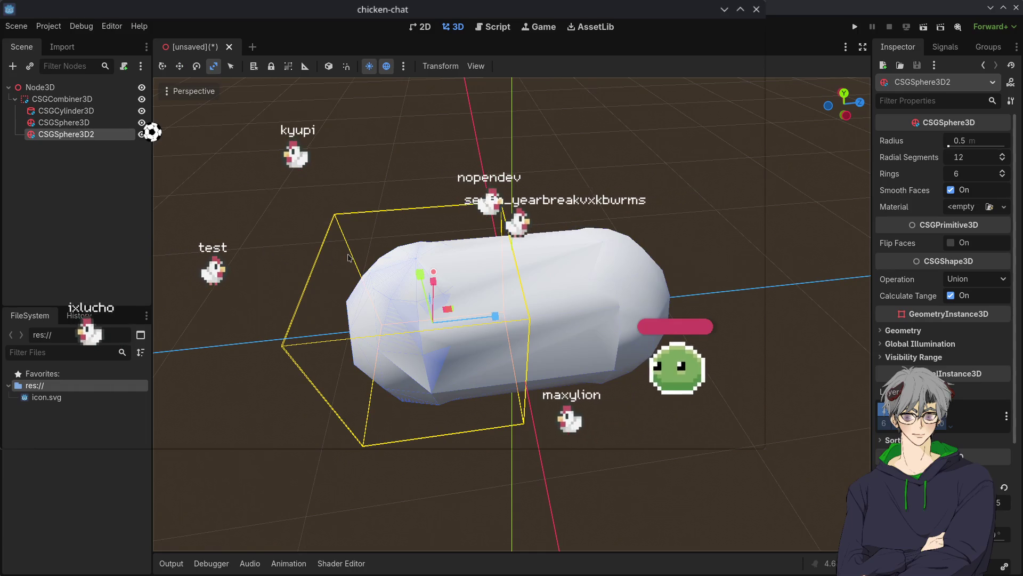
Step: Rotate CSGSphere3D2 a quarter turn (-90 degrees)
key("e")
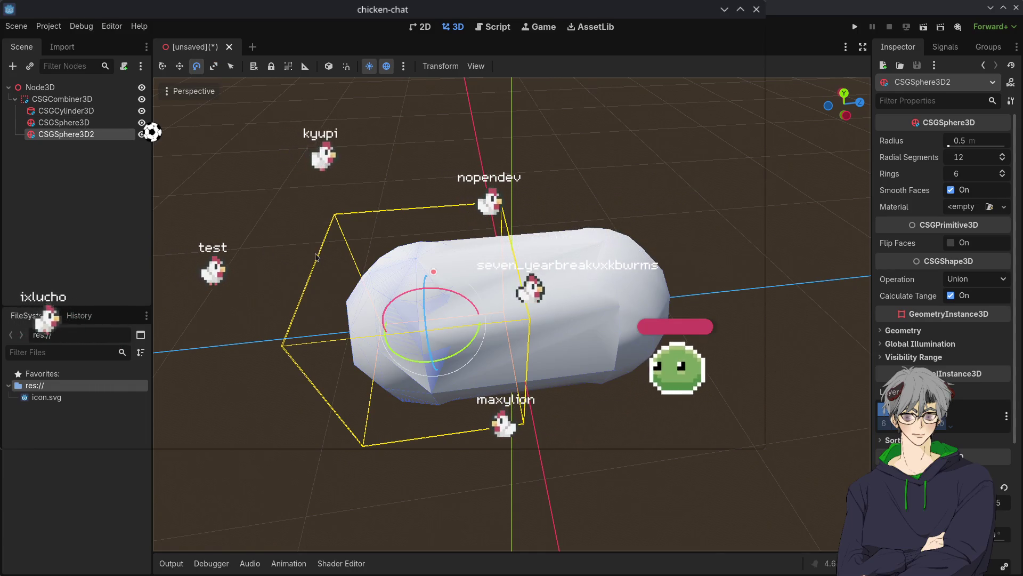
left_click(284, 251)
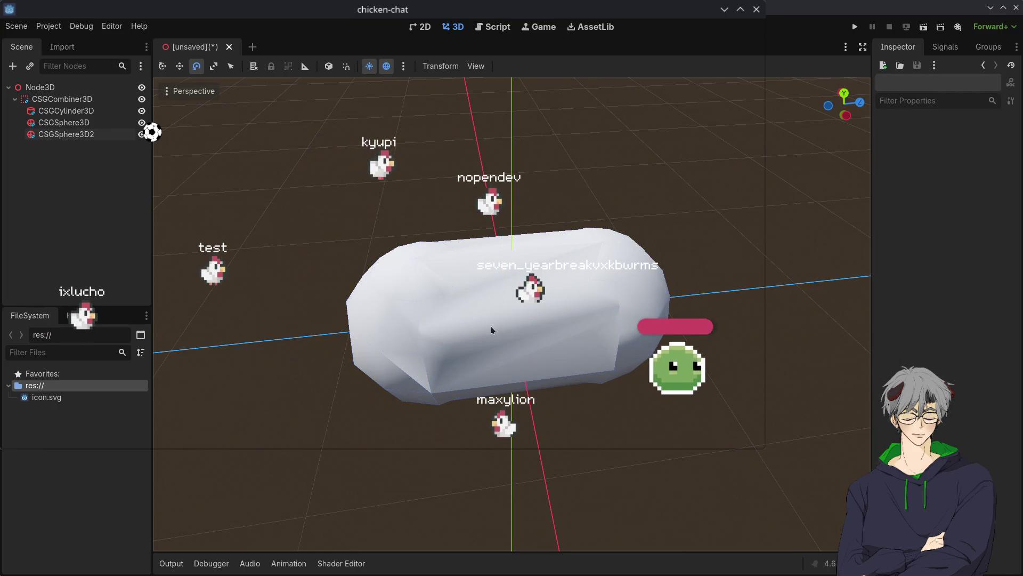
left_click(375, 303)
mouse_move(433, 295)
left_mouse_down()
mouse_move(331, 297)
mouse_move(288, 320)
left_mouse_up()
Step: Rotate CSGSphere3D 75 degrees to line up with the capsule body
left_click(635, 296)
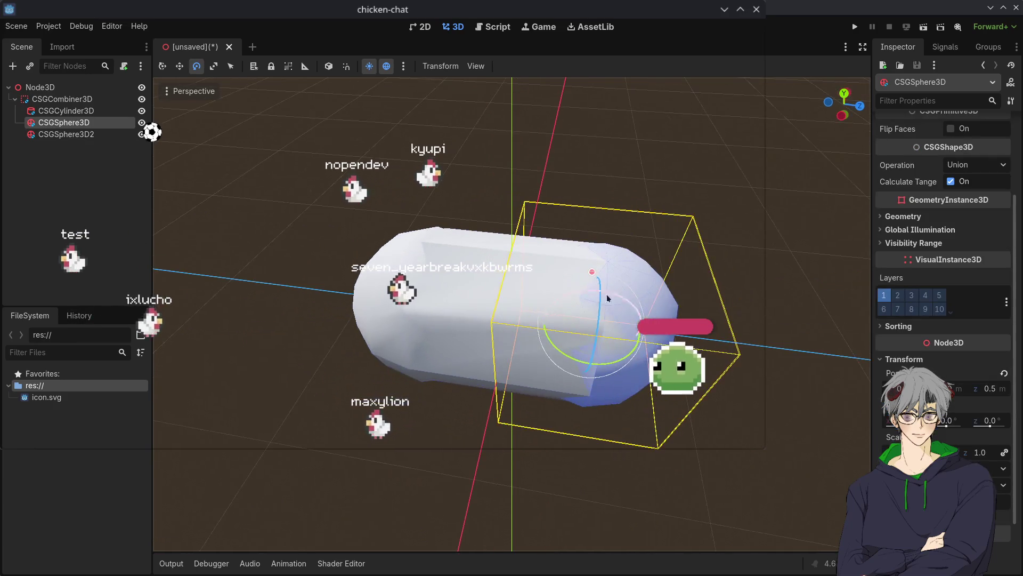
mouse_move(609, 296)
left_mouse_down()
mouse_move(647, 303)
mouse_move(711, 337)
mouse_move(709, 368)
mouse_move(698, 367)
mouse_move(742, 270)
mouse_move(717, 321)
mouse_move(730, 309)
left_mouse_up()
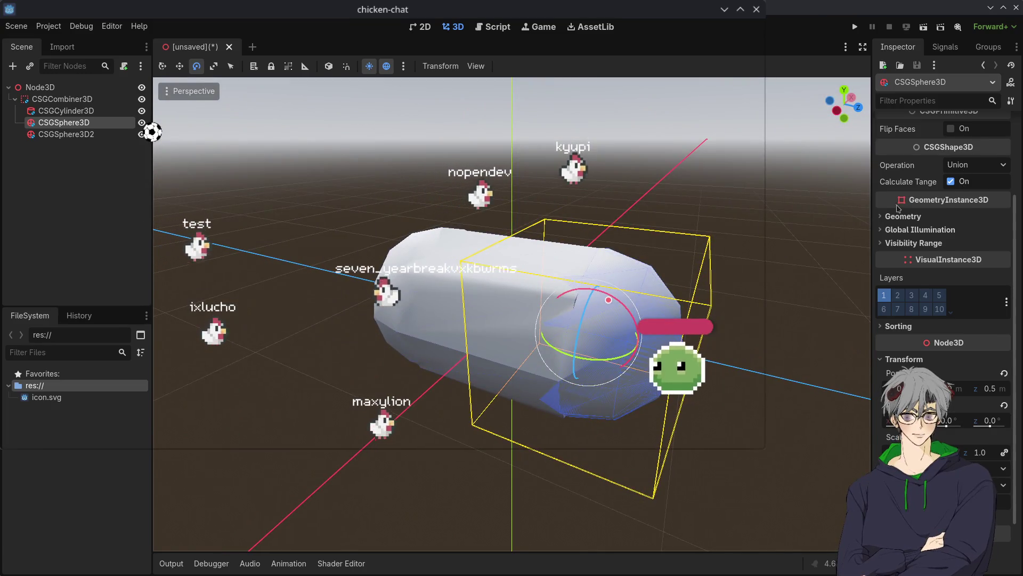
scroll(968, 153, "up", 3)
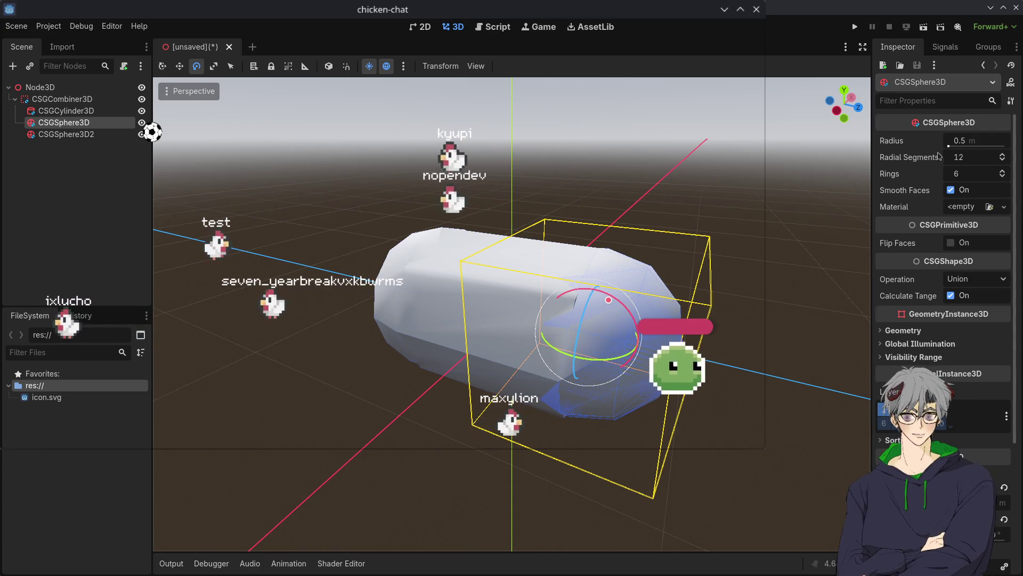
left_click(485, 277)
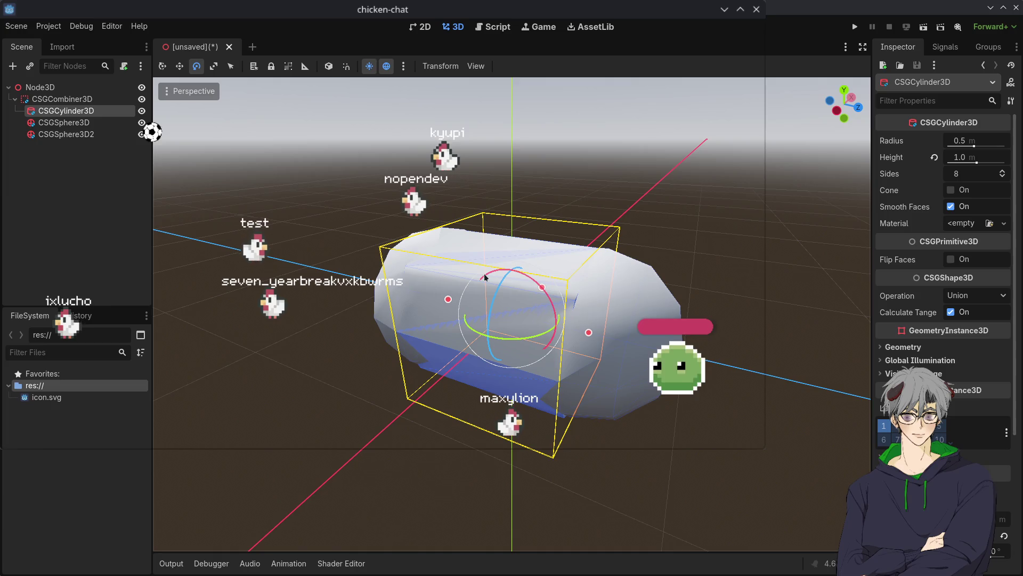
left_click(971, 176)
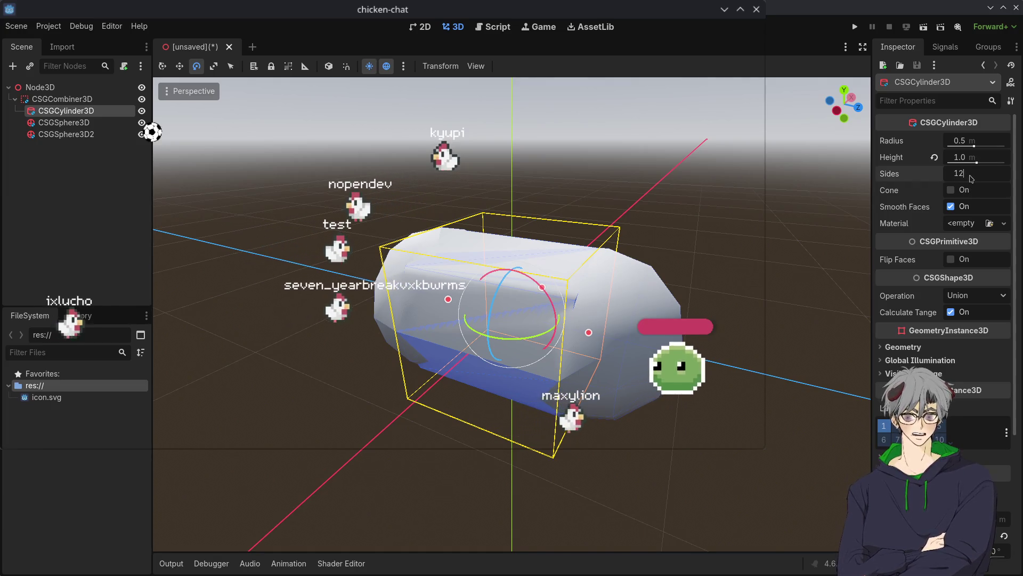
key("Return")
left_click(659, 225)
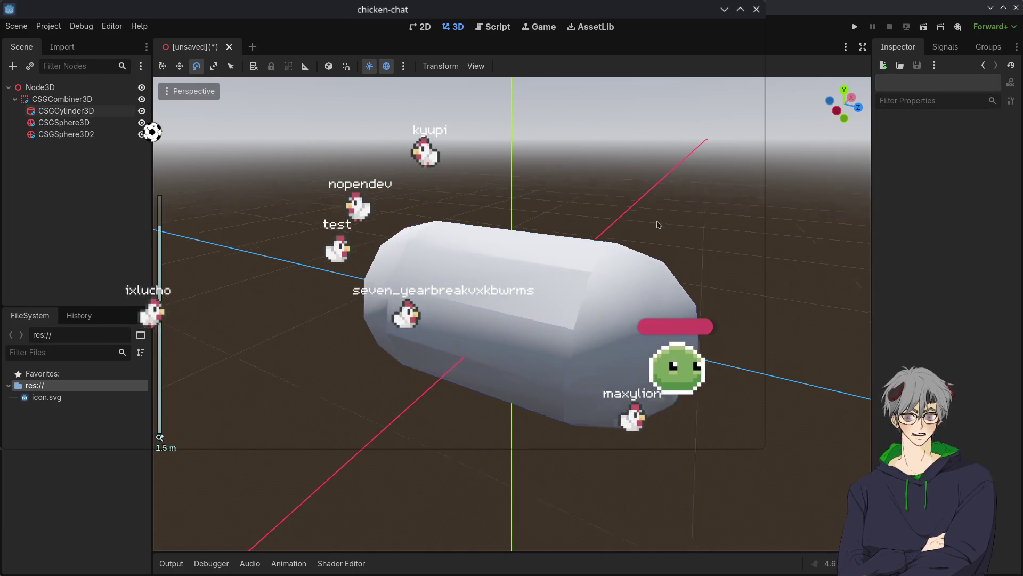
scroll(604, 184, "up", 5)
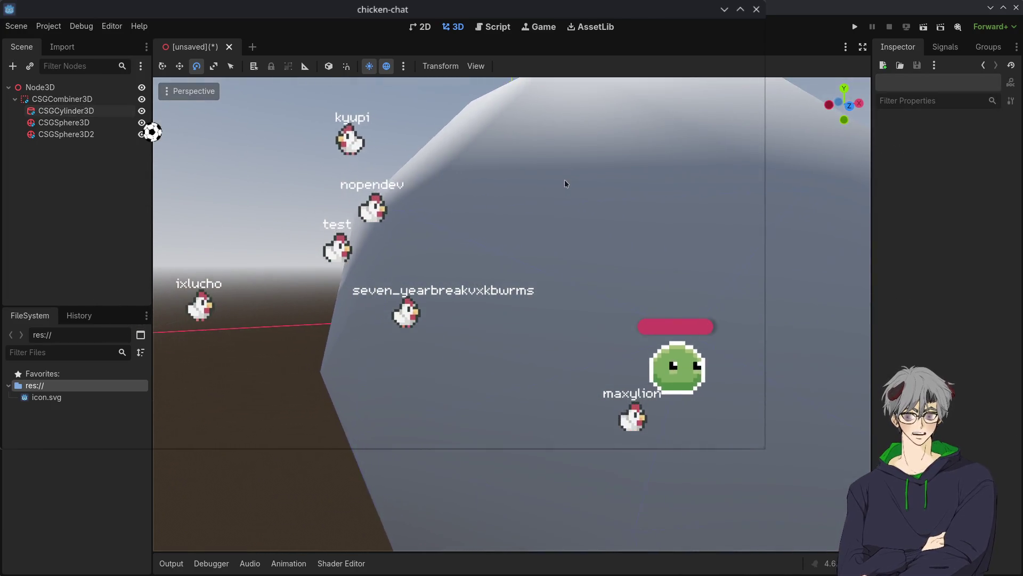
mouse_move(564, 181)
left_mouse_down()
mouse_move(472, 215)
mouse_move(467, 180)
left_mouse_up()
scroll(468, 228, "up", 3)
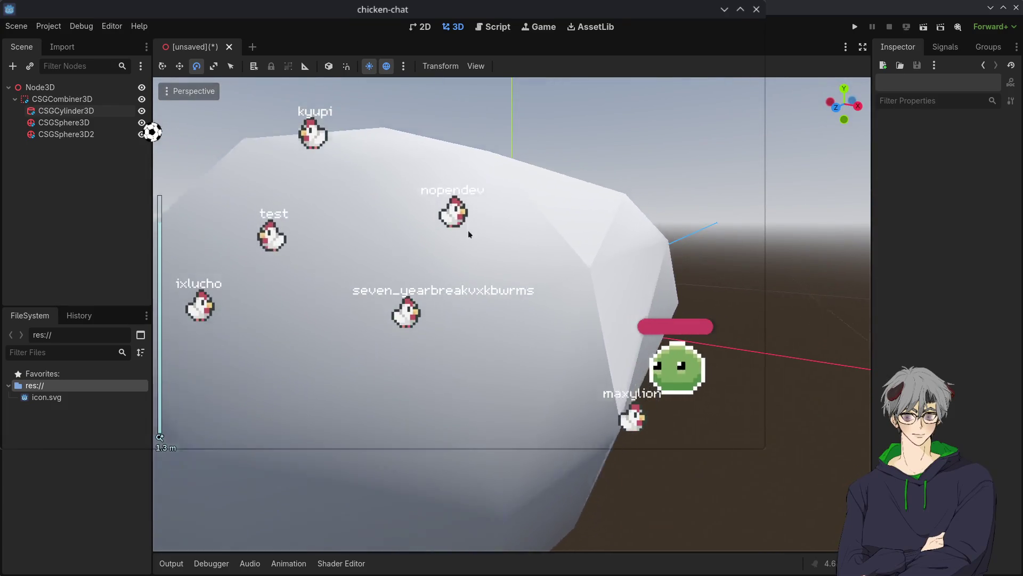
scroll(468, 228, "down", 5)
left_click_drag(503, 270, 602, 328)
scroll(503, 340, "up", 1)
mouse_move(504, 436)
left_mouse_down()
mouse_move(468, 258)
mouse_move(445, 336)
mouse_move(538, 374)
mouse_move(532, 345)
left_mouse_up()
scroll(528, 368, "up", 3)
mouse_move(573, 418)
left_mouse_down()
mouse_move(612, 326)
mouse_move(666, 405)
mouse_move(756, 498)
mouse_move(852, 354)
mouse_move(482, 361)
left_mouse_up()
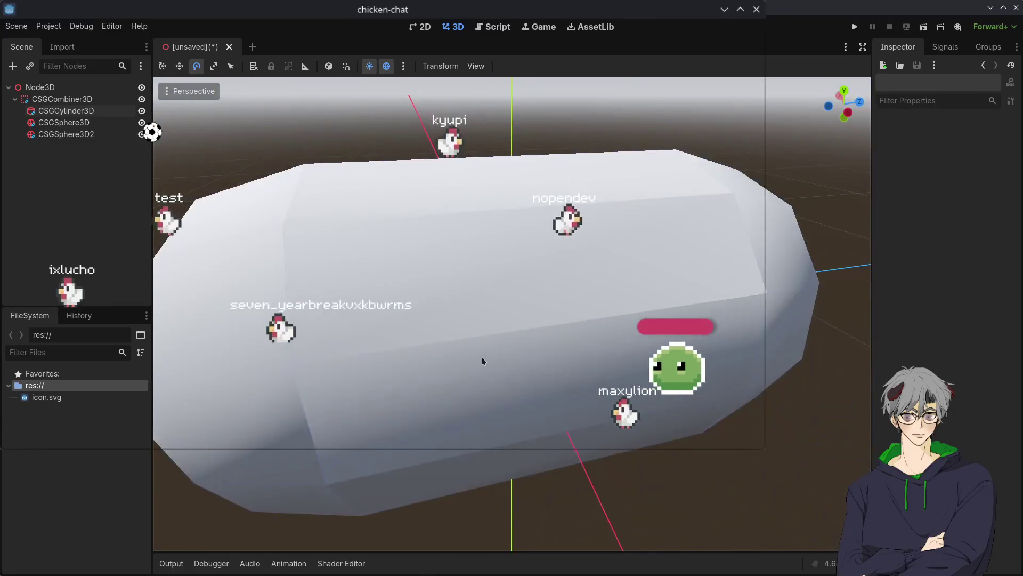
scroll(482, 361, "down", 4)
left_click(66, 110)
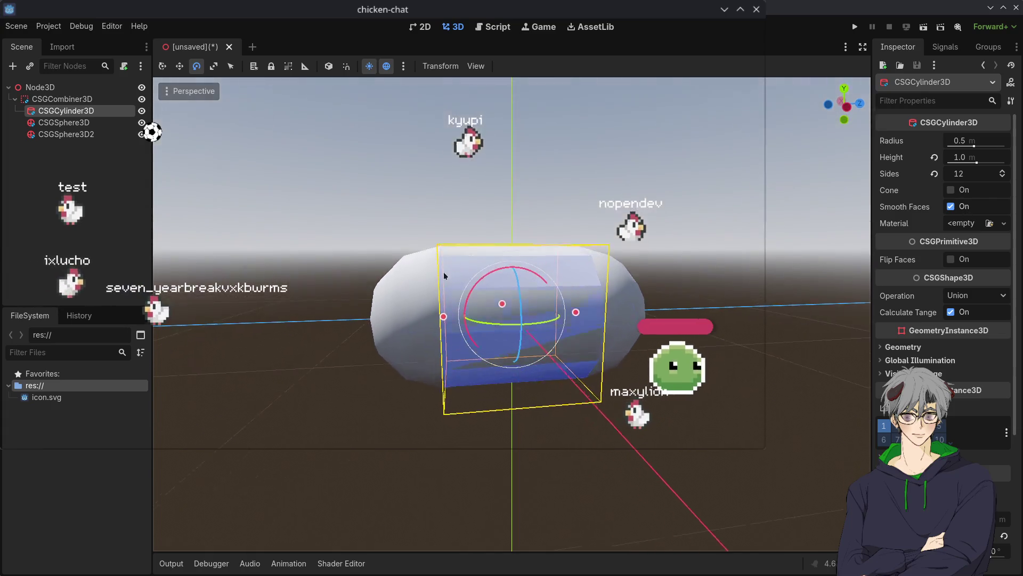
left_click(379, 173)
mouse_move(379, 173)
left_mouse_down()
mouse_move(813, 331)
mouse_move(513, 263)
mouse_move(503, 423)
mouse_move(535, 243)
mouse_move(573, 407)
mouse_move(480, 256)
mouse_move(477, 280)
left_mouse_up()
scroll(599, 275, "down", 1)
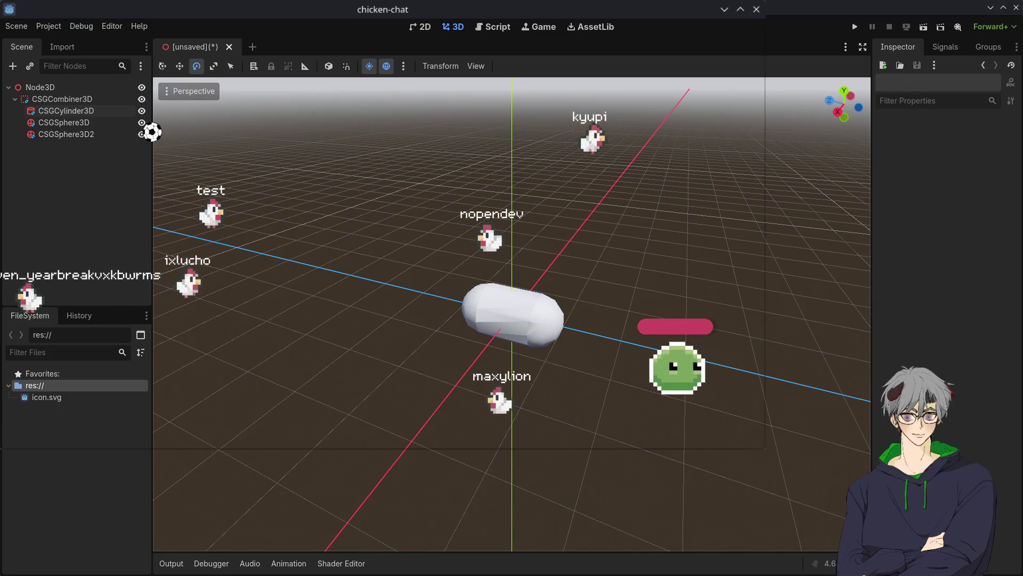
mouse_move(477, 280)
left_mouse_down()
mouse_move(600, 345)
mouse_move(576, 419)
left_mouse_up()
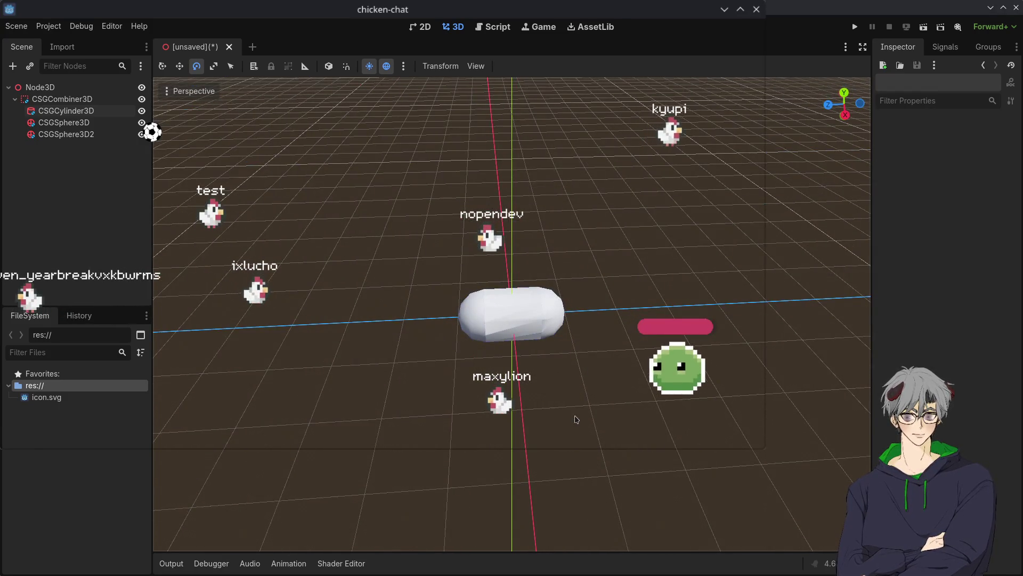
left_click(515, 334)
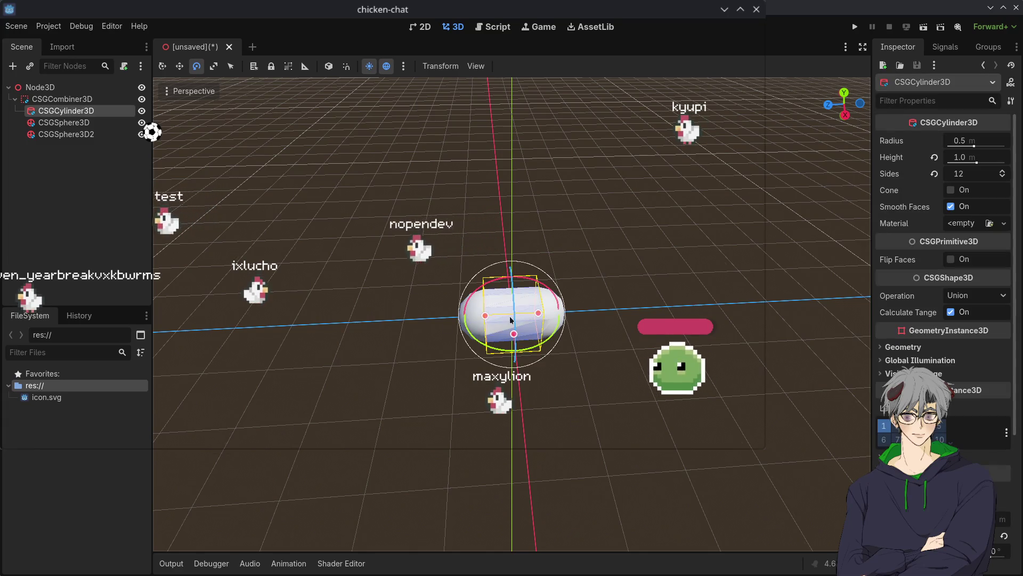
scroll(734, 203, "up", 3)
mouse_move(587, 224)
left_mouse_down()
mouse_move(542, 186)
mouse_move(512, 387)
left_mouse_up()
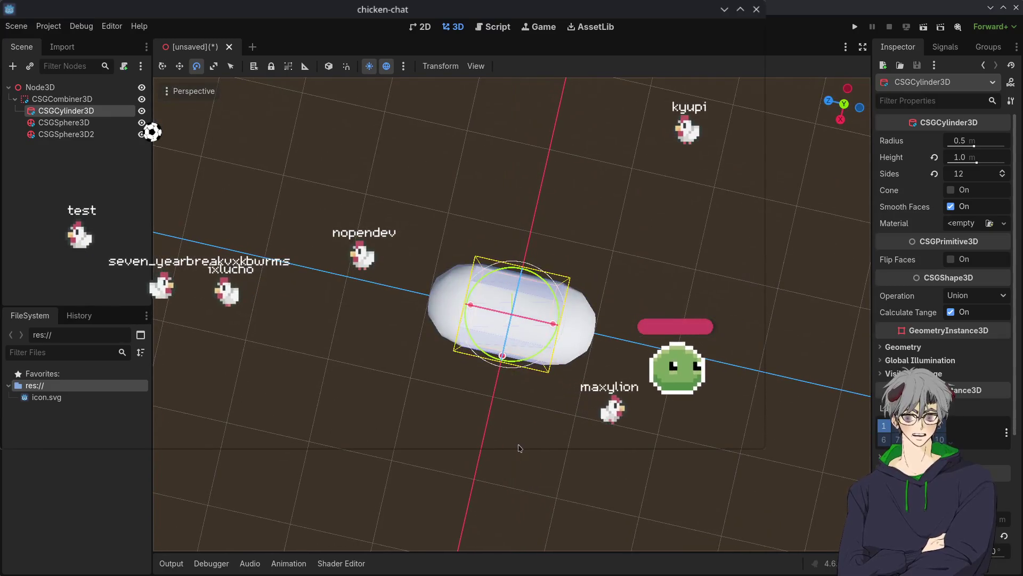
left_click(520, 448)
left_click_drag(520, 448, 527, 373)
left_click(64, 87)
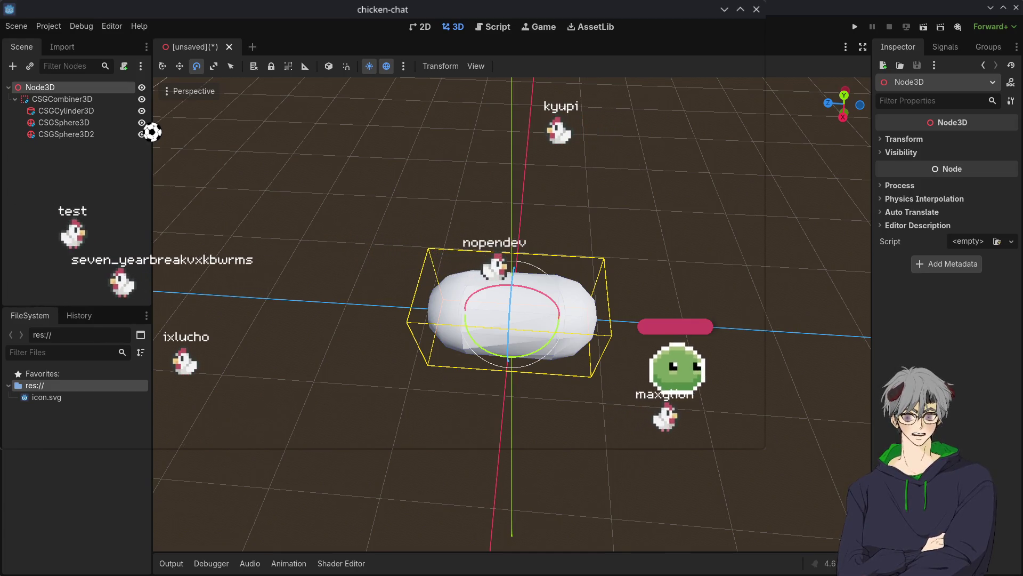
Step: Rename the root to Asteroid, save as asteroid.tscn, and start a new scene tab
type("Asteroid")
key("Return")
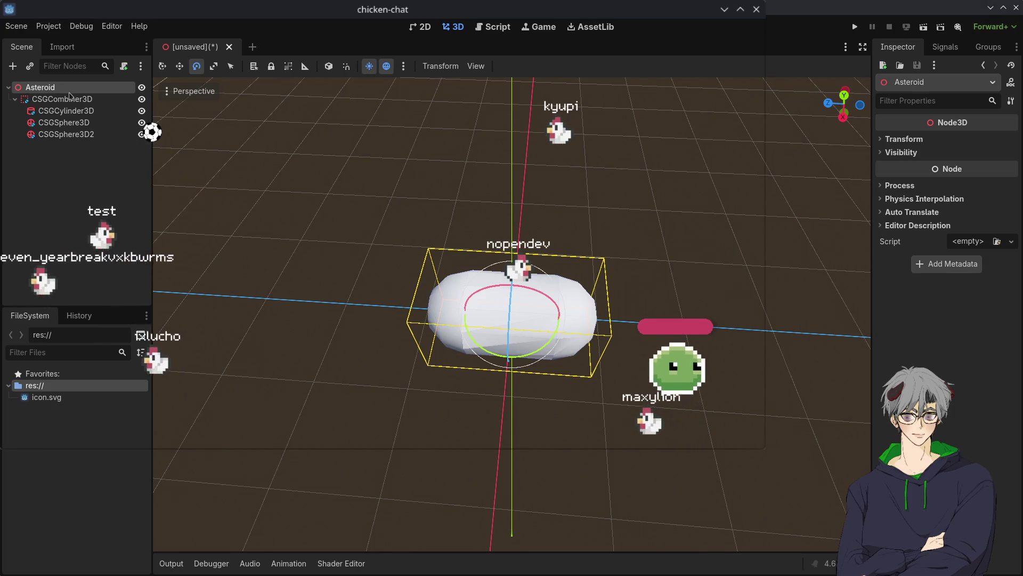
mouse_move(588, 549)
left_mouse_down()
mouse_move(478, 433)
mouse_move(551, 489)
mouse_move(379, 285)
mouse_move(400, 299)
mouse_move(481, 502)
left_mouse_up()
scroll(551, 490, "down", 3)
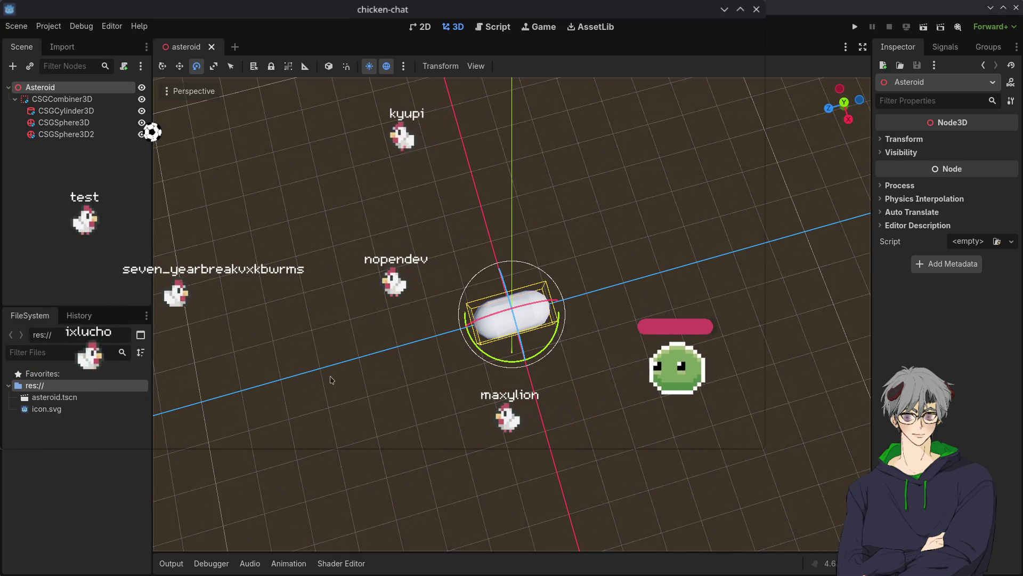
left_click_drag(341, 383, 208, 298)
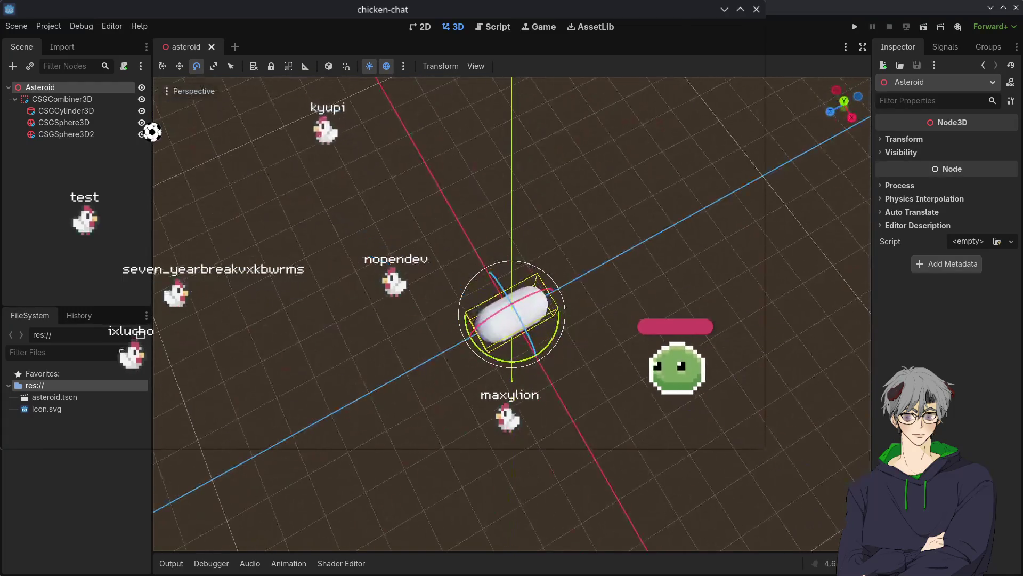
left_click(237, 49)
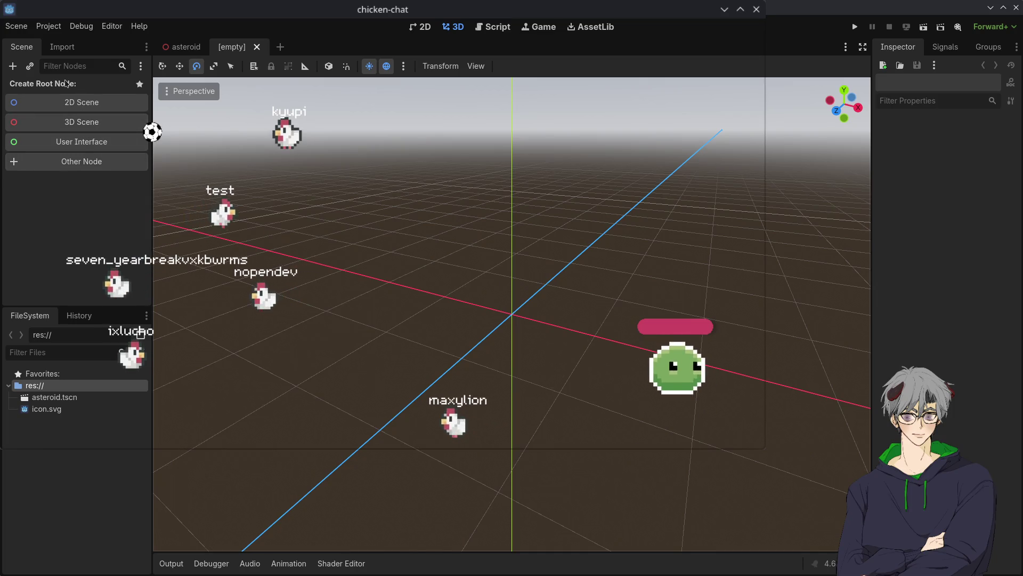
Step: Create a 3D scene root named TransportShip
left_click(80, 122)
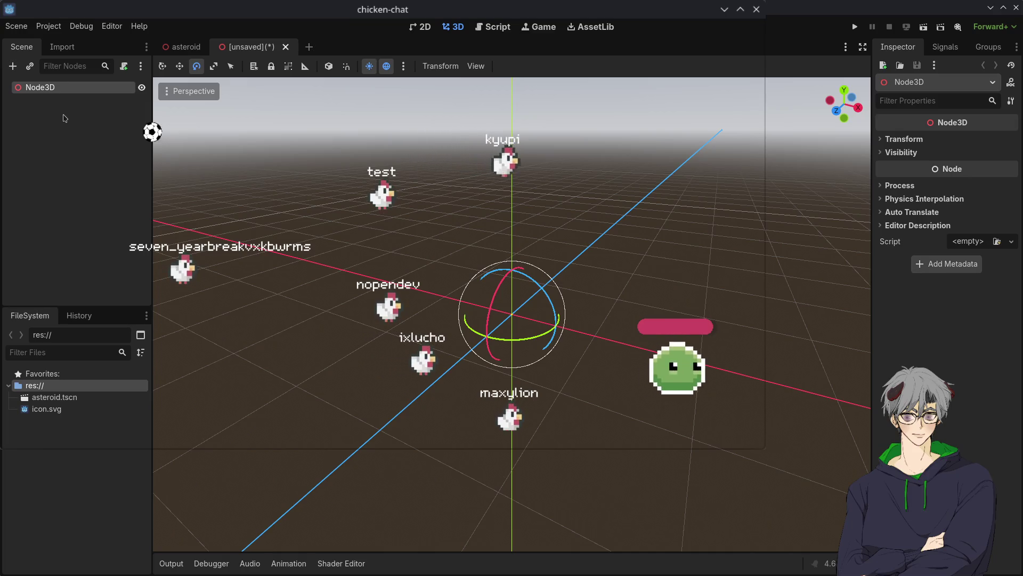
type("TransportShip")
key("Return")
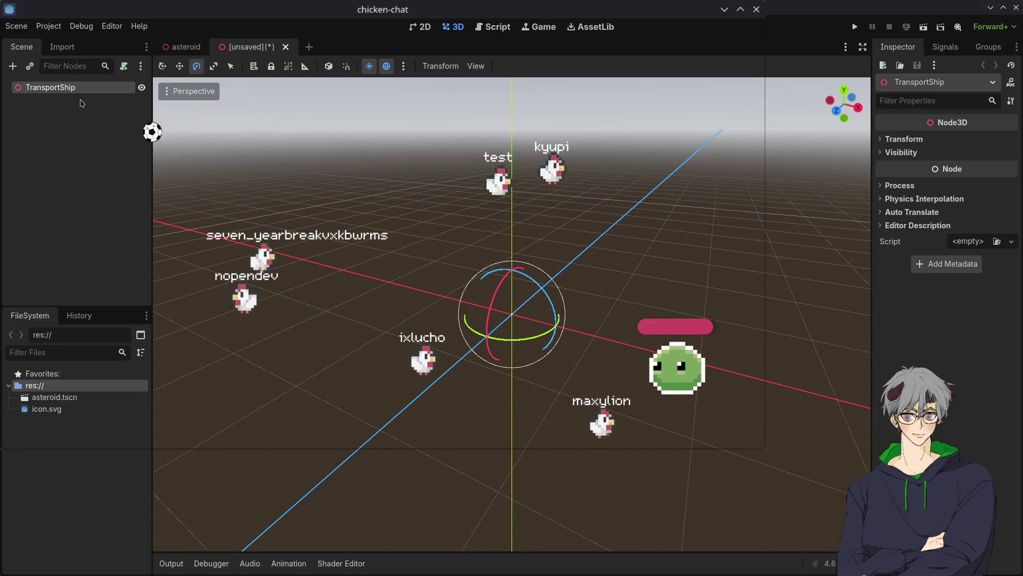
Step: Add a CSGCombiner3D with a CSGMesh3D child using a PrismMesh
key("ctrl+v")
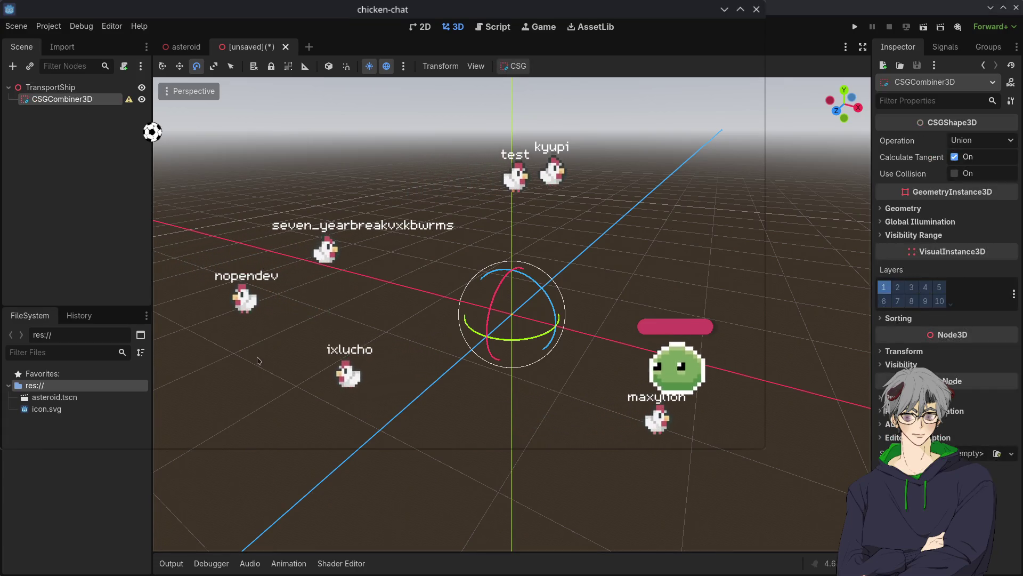
mouse_move(262, 300)
left_mouse_down()
mouse_move(379, 356)
mouse_move(127, 184)
left_mouse_up()
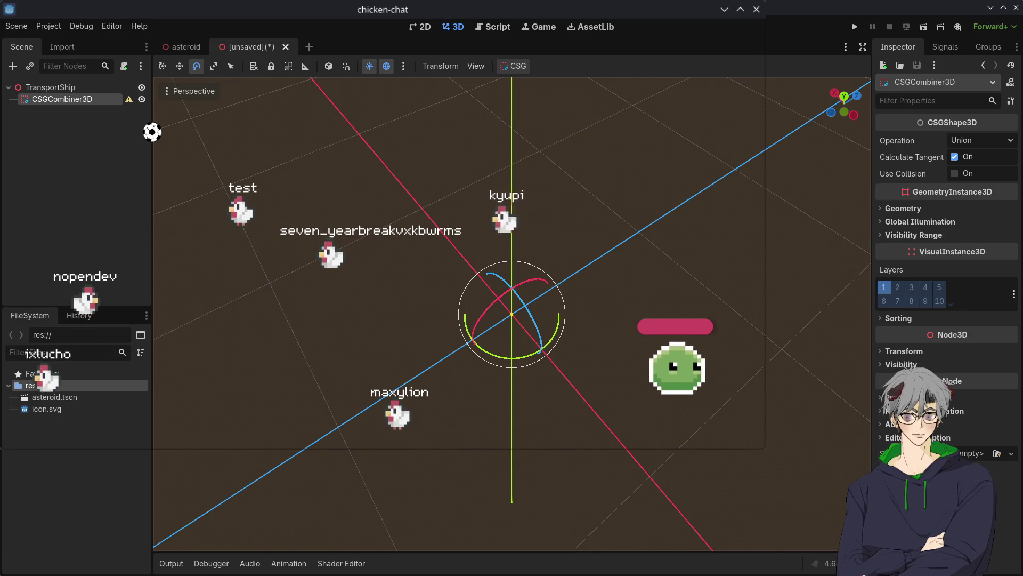
key("ctrl+v")
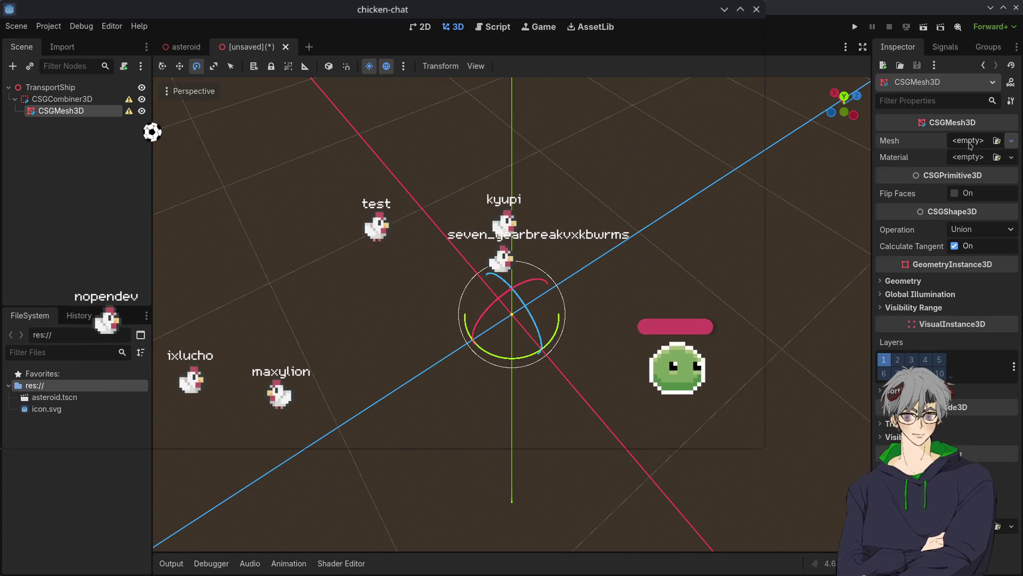
left_click(1012, 140)
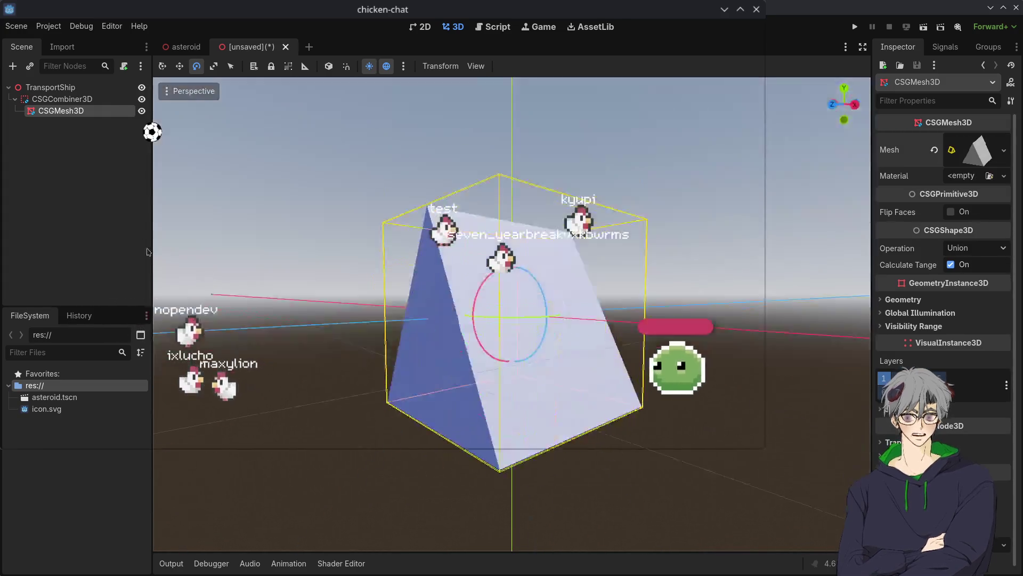
mouse_move(149, 251)
left_mouse_down()
mouse_move(500, 454)
mouse_move(607, 530)
mouse_move(398, 404)
mouse_move(587, 442)
left_mouse_up()
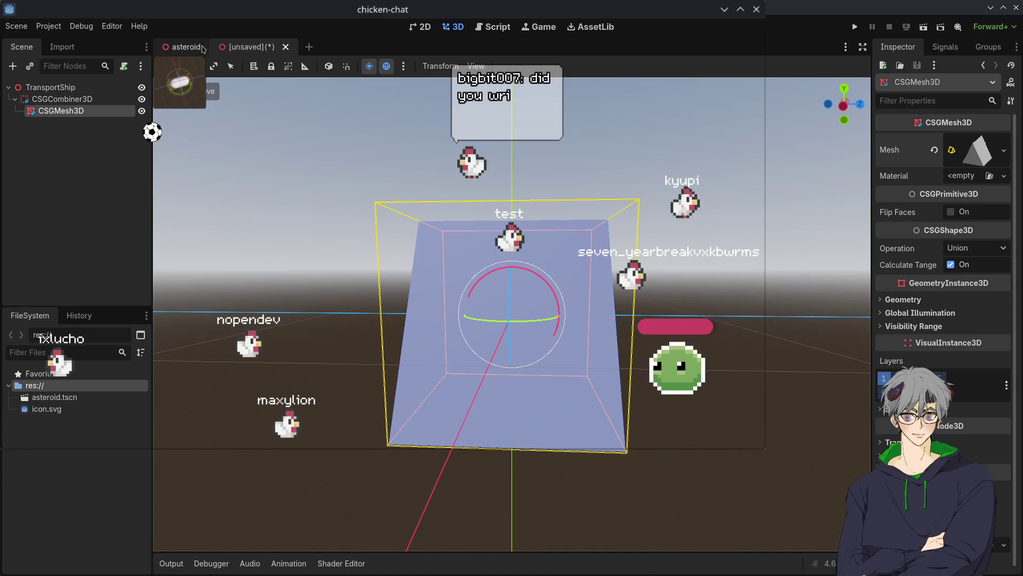
left_click(188, 47)
left_click_drag(331, 151, 837, 552)
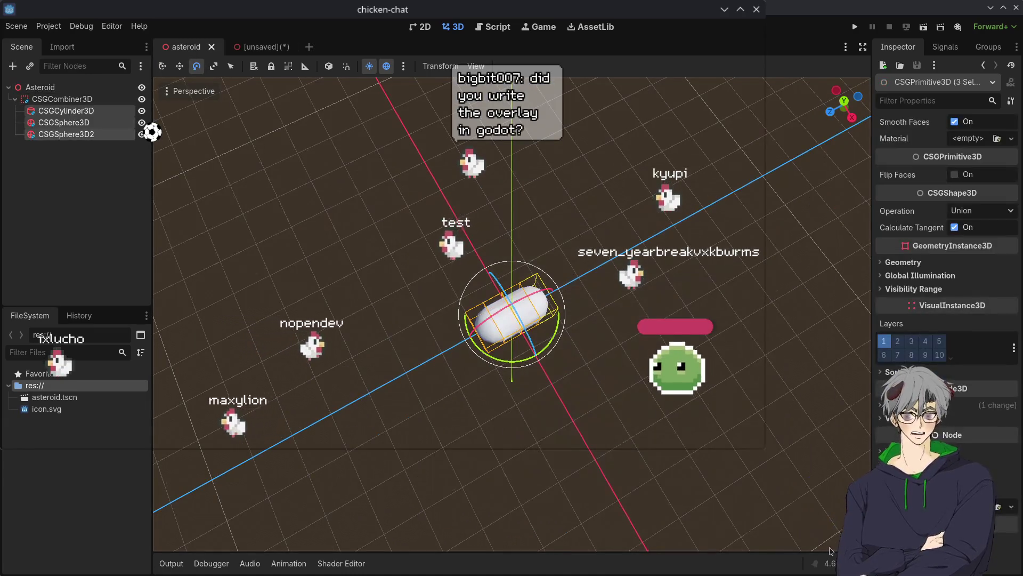
key("Delete")
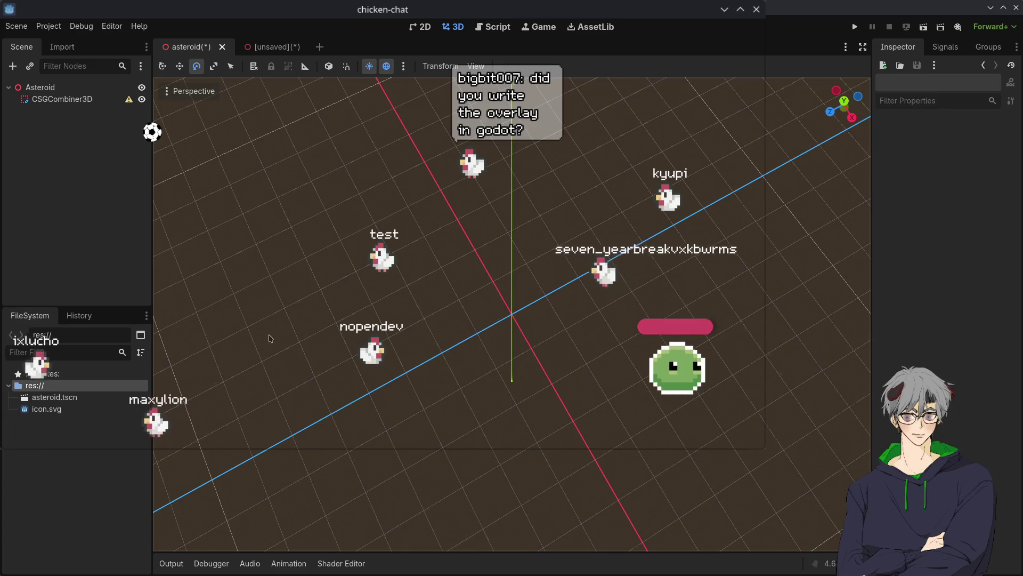
left_click(33, 101)
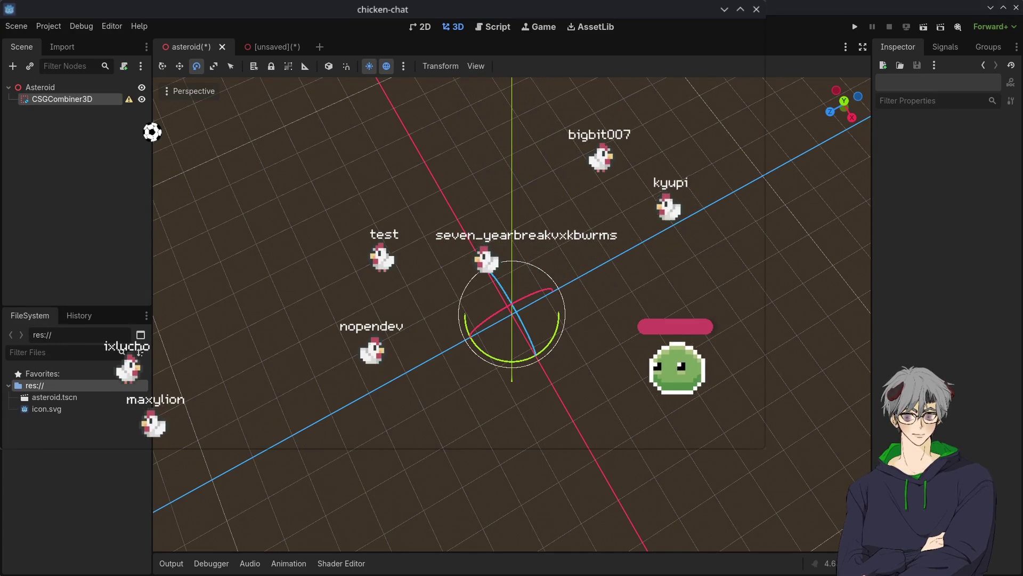
key("Return")
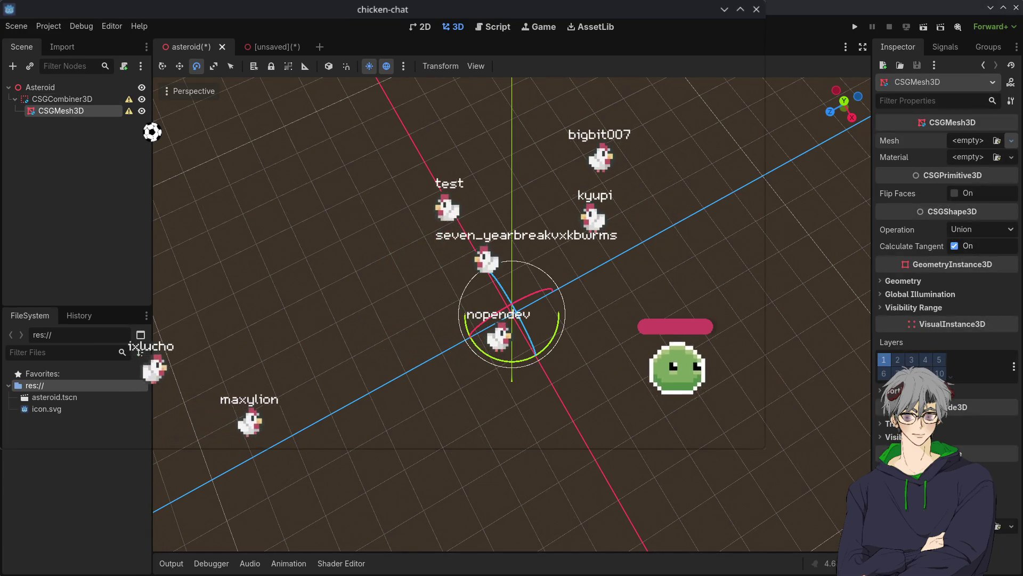
Step: Give the CSGMesh3D a new CapsuleMesh with 12 radial segments instead of 64
left_click(1012, 140)
left_click(959, 176)
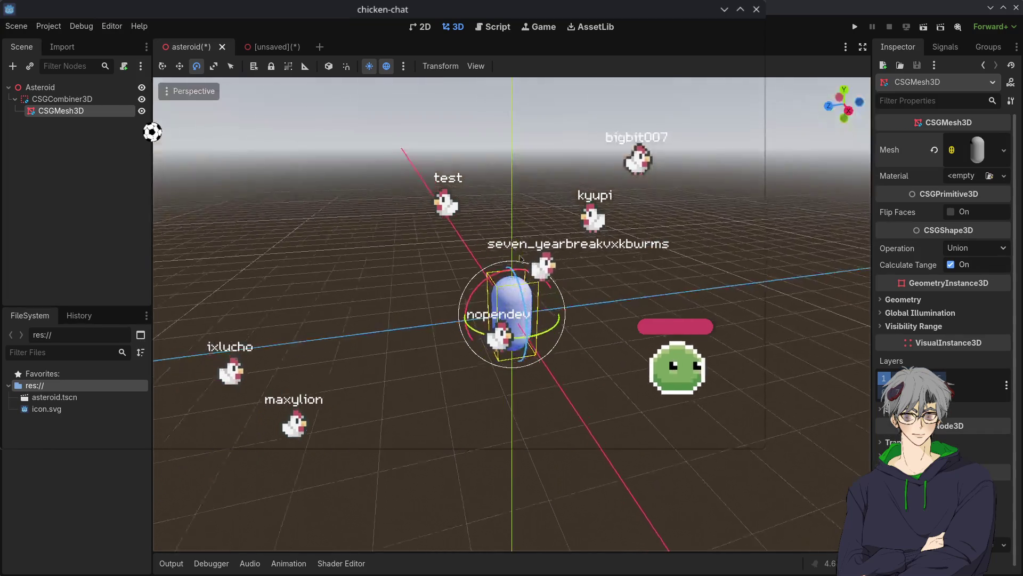
scroll(459, 304, "up", 10)
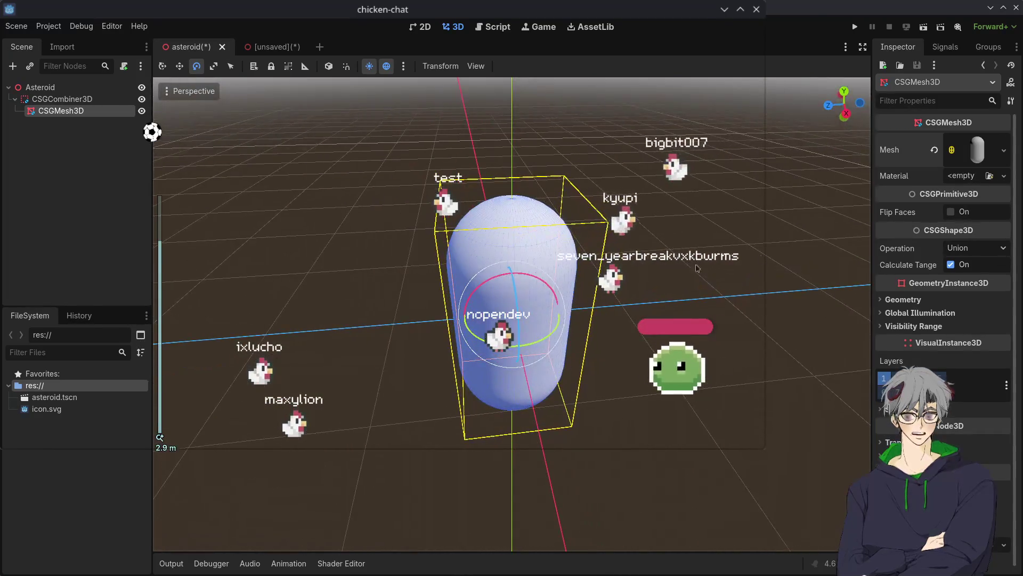
left_click(981, 150)
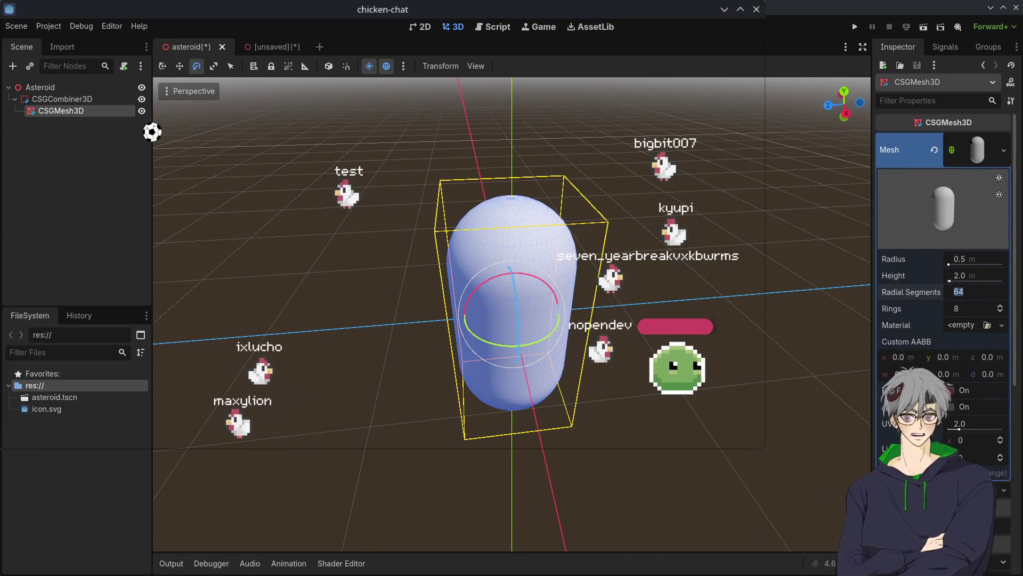
type("12")
key("Return")
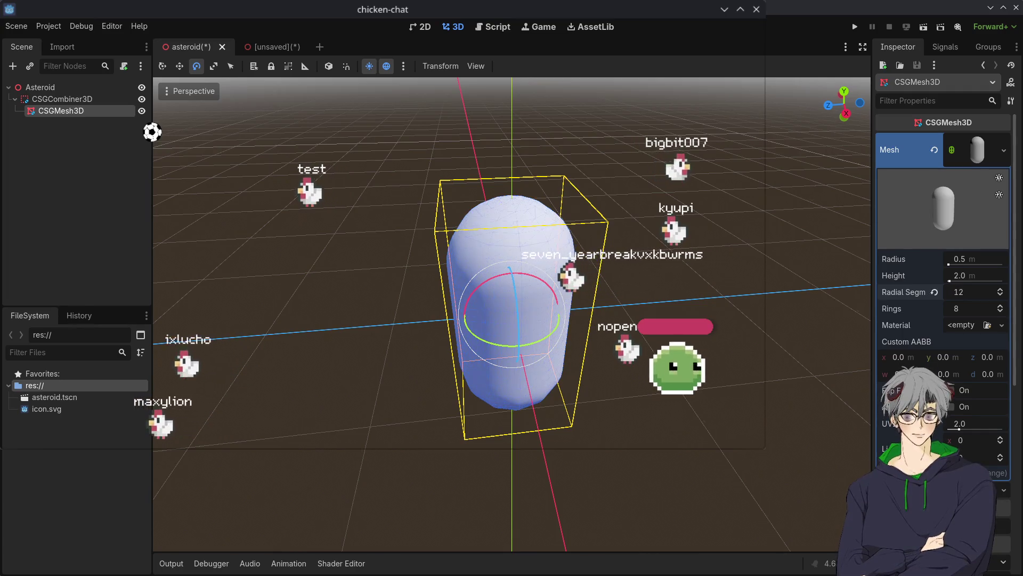
Step: Rotate the capsule about the X axis so it lies horizontally
scroll(577, 294, "up", 5)
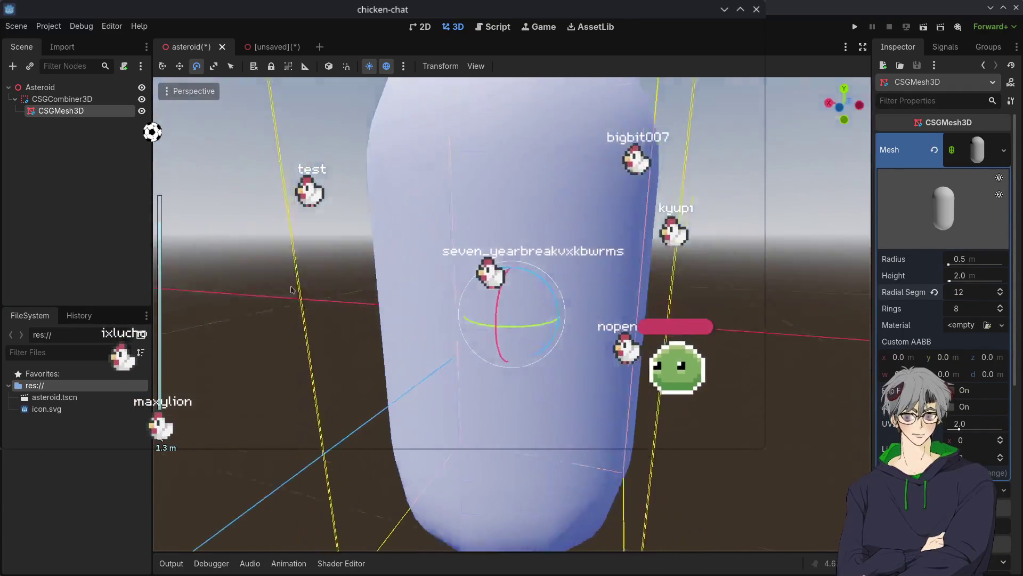
mouse_move(292, 290)
left_mouse_down()
mouse_move(458, 298)
mouse_move(608, 331)
mouse_move(576, 281)
left_mouse_up()
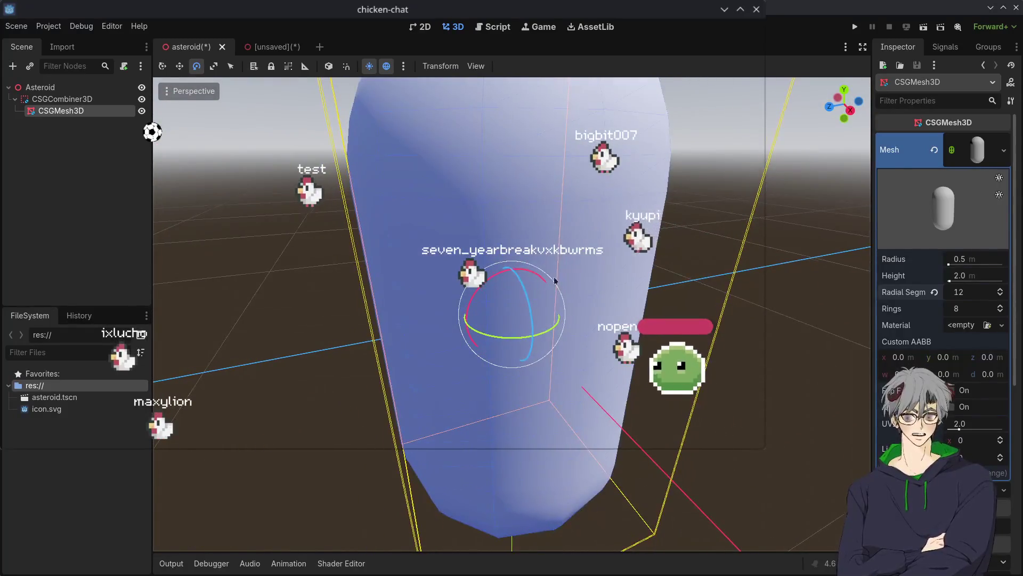
scroll(577, 277, "down", 5)
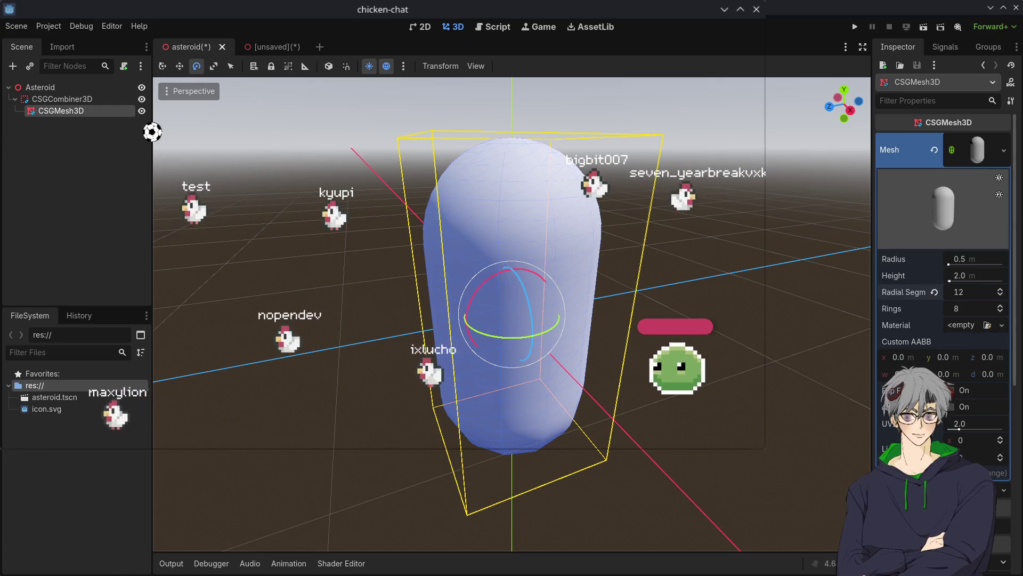
mouse_move(610, 406)
left_mouse_down()
mouse_move(598, 463)
mouse_move(596, 276)
mouse_move(580, 344)
left_mouse_up()
scroll(594, 287, "down", 5)
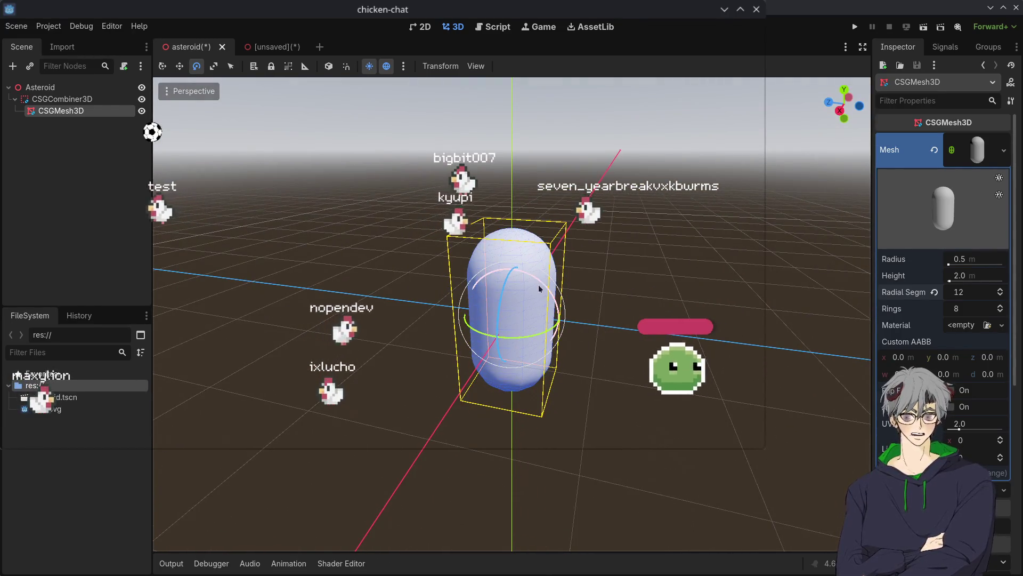
mouse_move(539, 280)
left_mouse_down()
mouse_move(650, 375)
mouse_move(546, 486)
left_mouse_up()
scroll(520, 408, "up", 5)
scroll(616, 299, "down", 5)
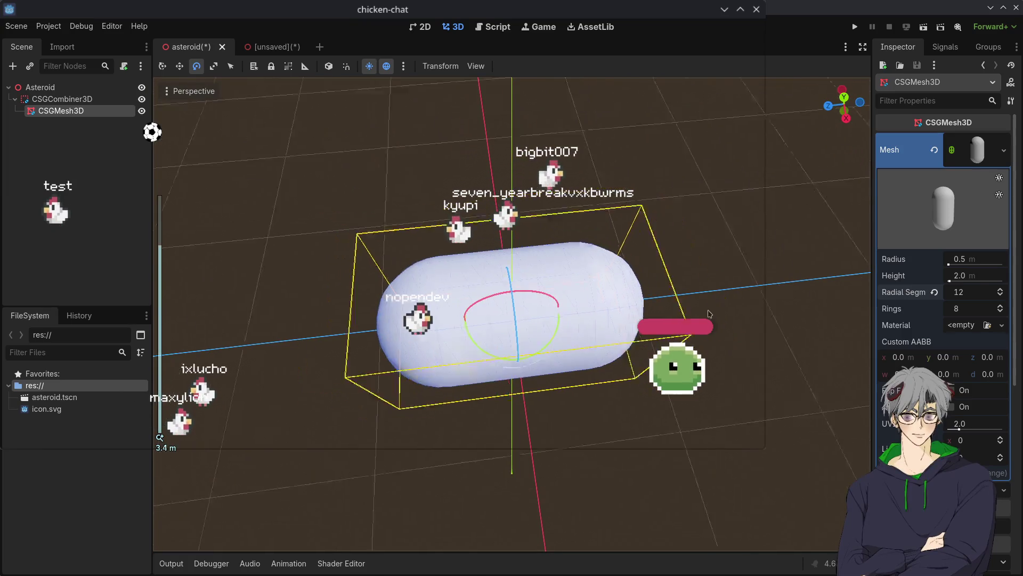
left_click(968, 261)
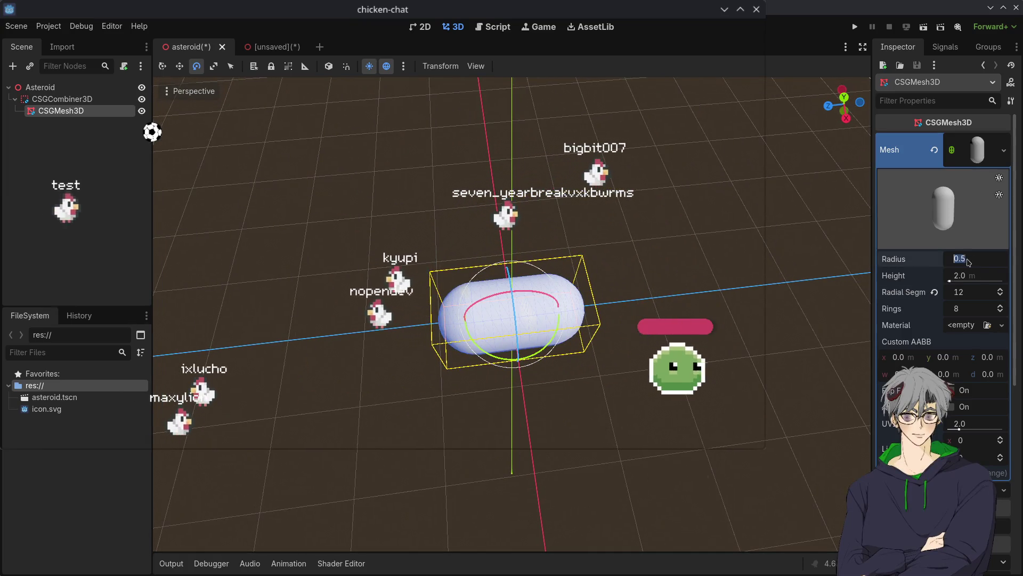
Step: Set the capsule height to 1.5 m and deselect it to view the squat rock shape
left_click(973, 274)
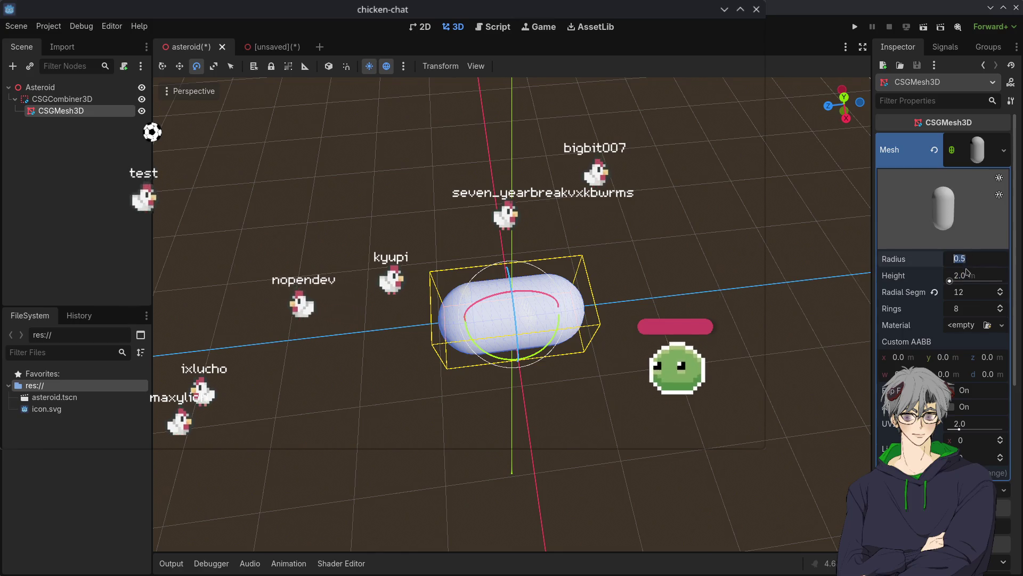
type("1")
key("Return")
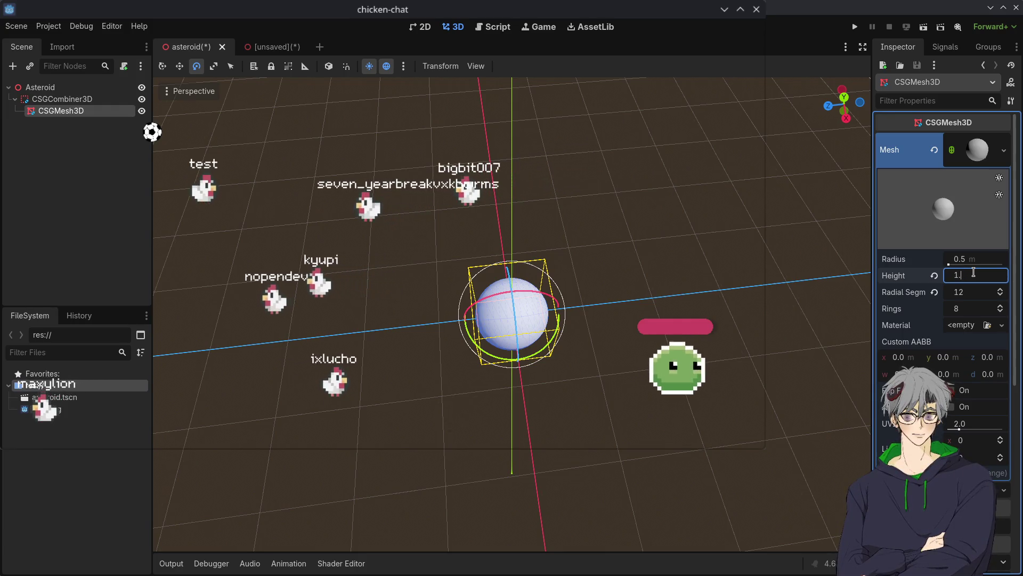
key("Return")
left_click_drag(480, 298, 522, 298)
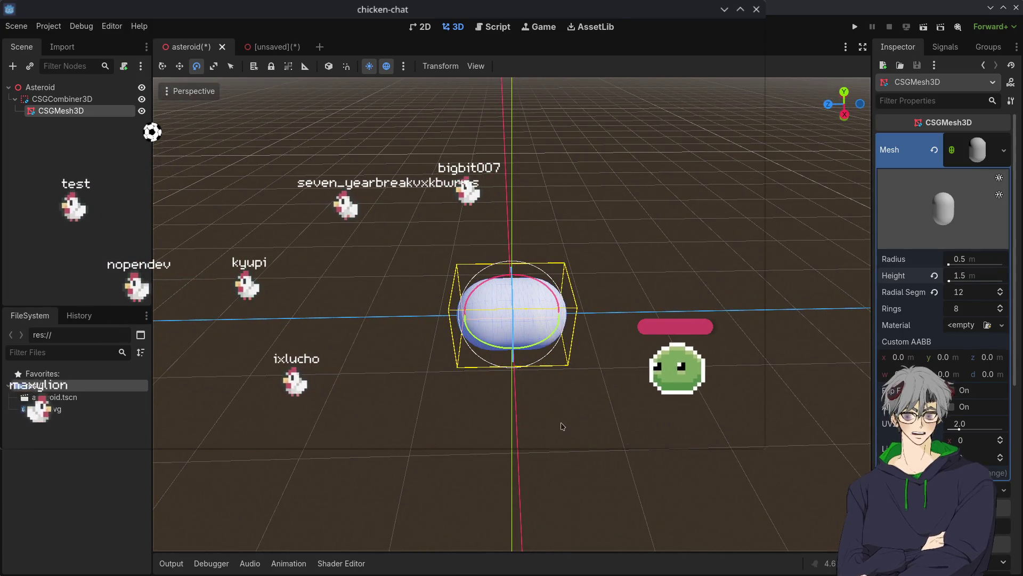
left_click(554, 421)
scroll(535, 400, "up", 5)
mouse_move(411, 447)
left_mouse_down()
mouse_move(452, 341)
mouse_move(541, 475)
mouse_move(469, 458)
mouse_move(400, 479)
mouse_move(612, 289)
mouse_move(506, 405)
left_mouse_up()
scroll(612, 288, "up", 3)
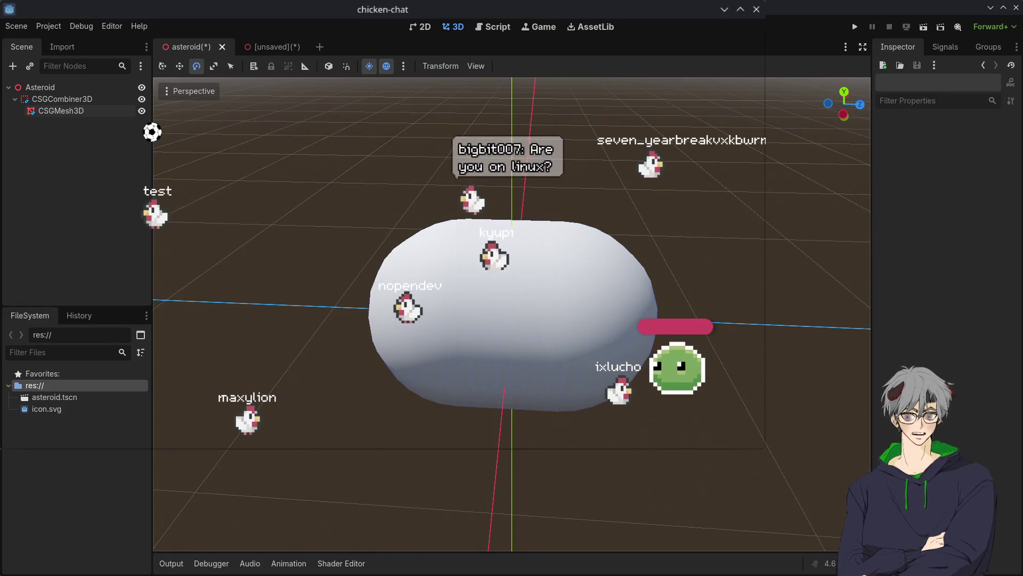
mouse_move(734, 244)
left_mouse_down()
mouse_move(500, 258)
mouse_move(453, 245)
mouse_move(453, 212)
mouse_move(444, 244)
left_mouse_up()
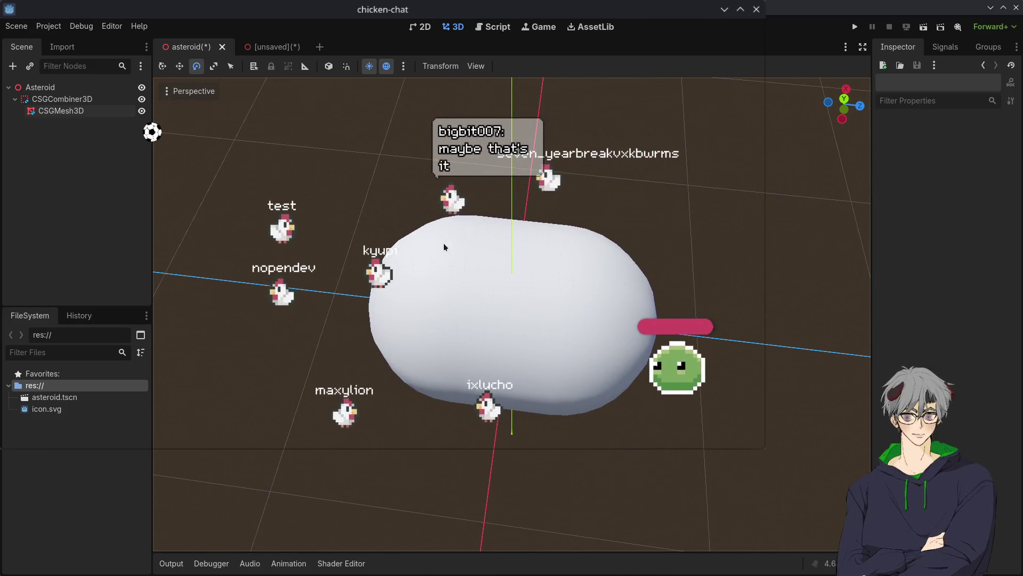
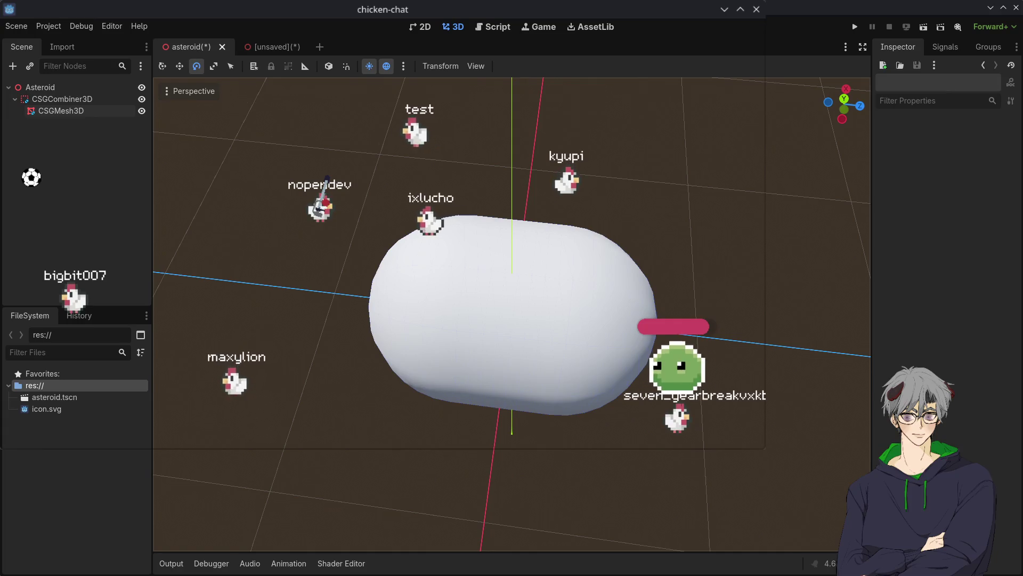
Step: Orbit around the asteroid, then bring up the unsaved TransportShip scene
mouse_move(669, 205)
left_mouse_down()
mouse_move(632, 366)
mouse_move(621, 248)
mouse_move(389, 183)
mouse_move(322, 197)
mouse_move(290, 353)
mouse_move(593, 417)
mouse_move(576, 411)
left_mouse_up()
left_click(272, 49)
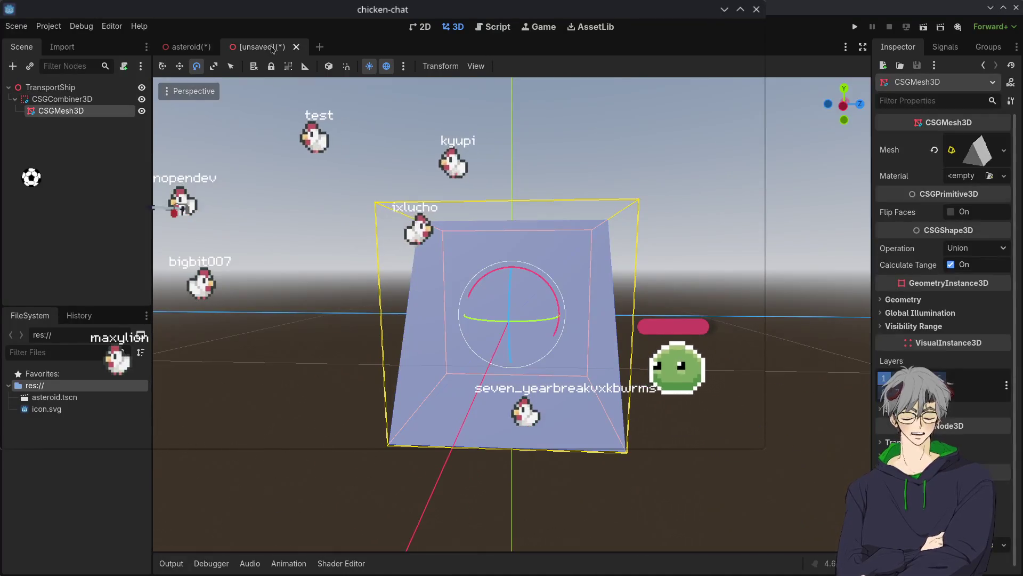
Step: Rotate the wedge CSGMesh3D by 90° and expand its PrismMesh properties
mouse_move(344, 206)
left_mouse_down()
mouse_move(527, 236)
mouse_move(455, 301)
mouse_move(501, 167)
mouse_move(437, 214)
mouse_move(408, 270)
mouse_move(501, 283)
mouse_move(533, 304)
left_mouse_up()
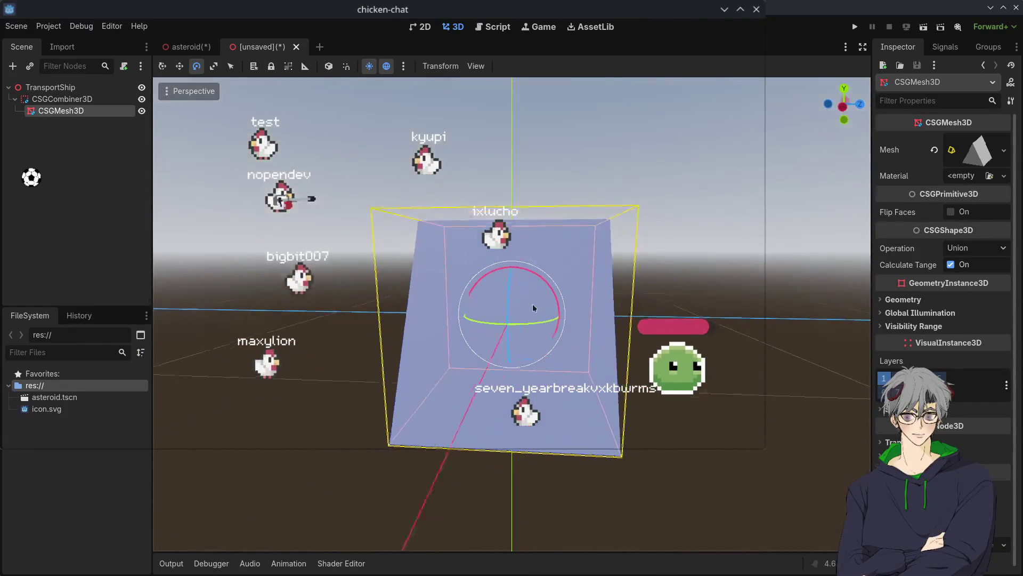
mouse_move(494, 270)
left_mouse_down()
mouse_move(570, 251)
mouse_move(636, 274)
left_mouse_up()
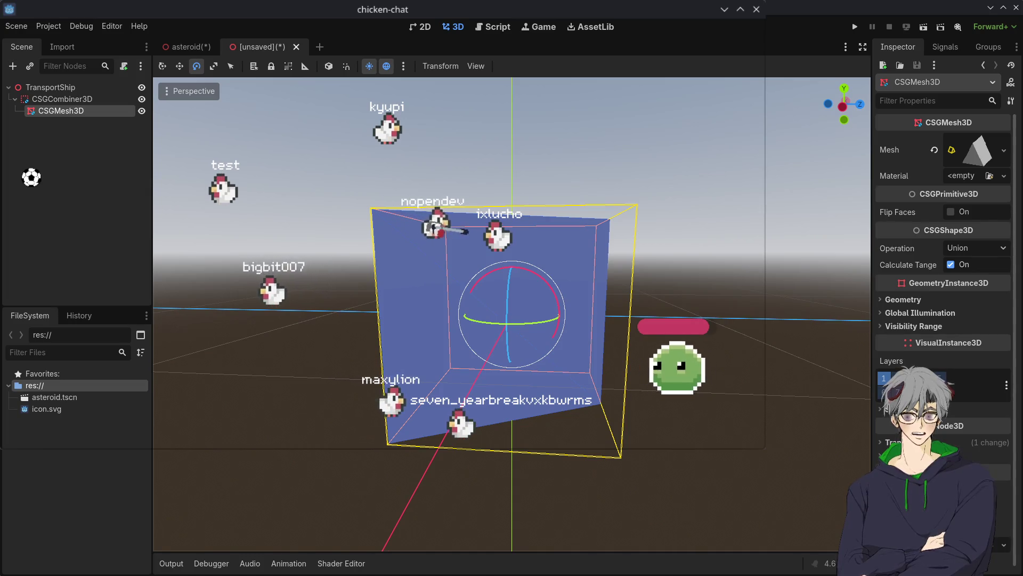
left_click_drag(763, 341, 720, 298)
left_click(984, 155)
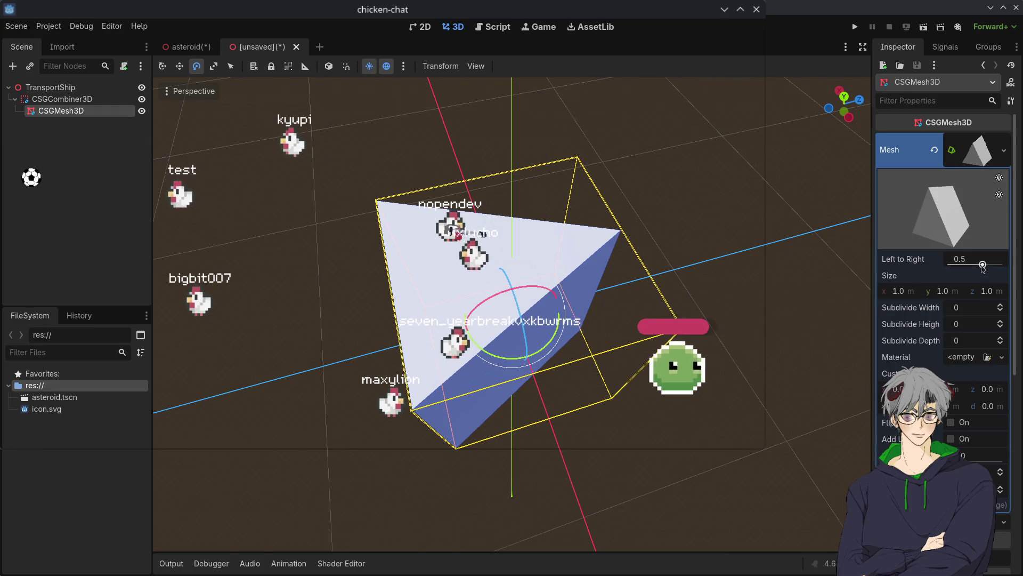
Step: Orbit around the prism to view the 1.0 × 1.75 × 0.43 m wedge from another angle
mouse_move(619, 251)
left_mouse_down()
mouse_move(586, 235)
mouse_move(620, 245)
mouse_move(646, 235)
left_mouse_up()
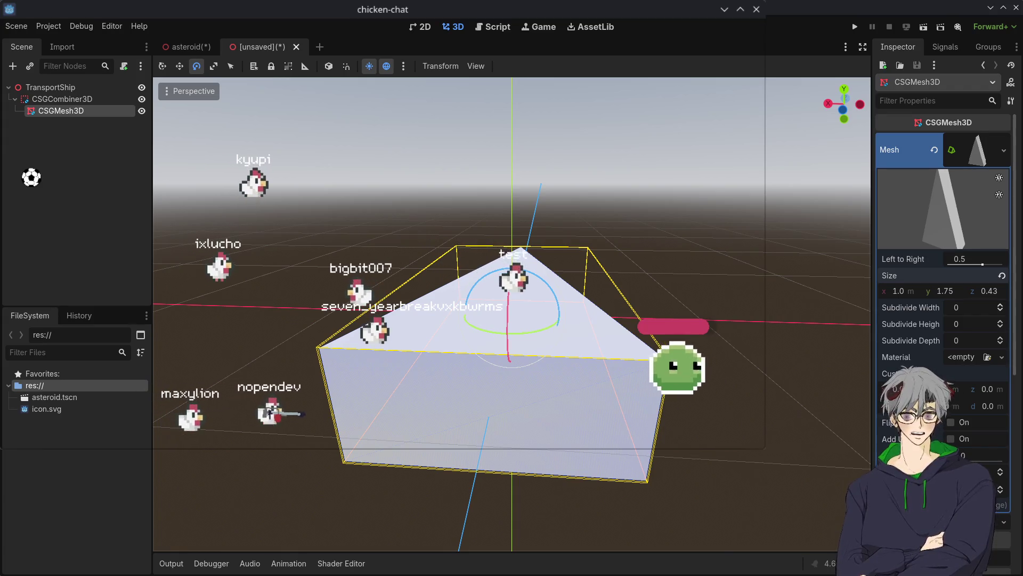
mouse_move(789, 363)
left_mouse_down()
mouse_move(368, 349)
mouse_move(701, 438)
mouse_move(766, 269)
mouse_move(366, 422)
mouse_move(684, 454)
mouse_move(511, 363)
left_mouse_up()
Step: Orbit and zoom around the prism wedge from above, below and the side to check its shape
scroll(511, 315, "down", 3)
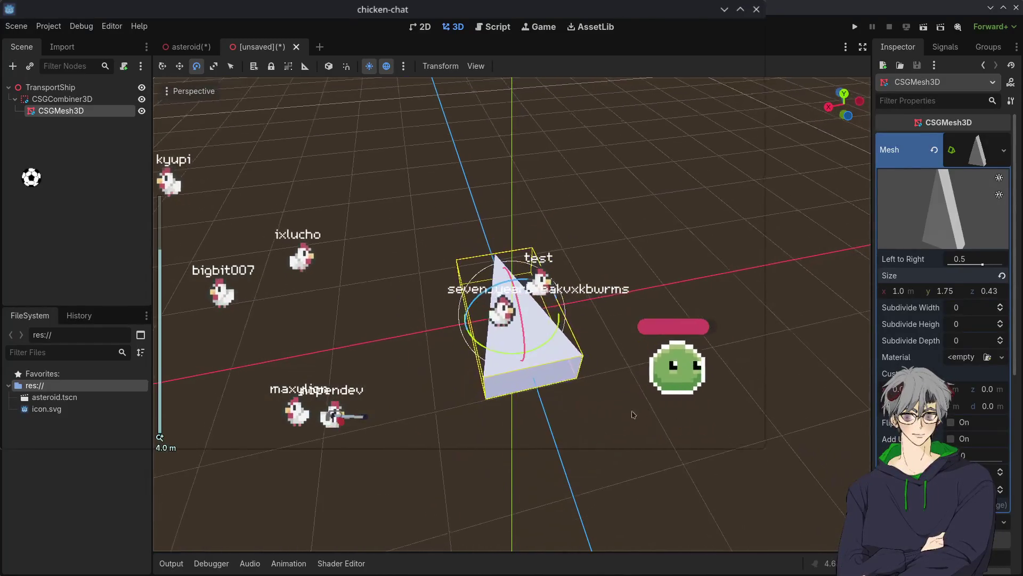
left_click_drag(511, 315, 479, 362)
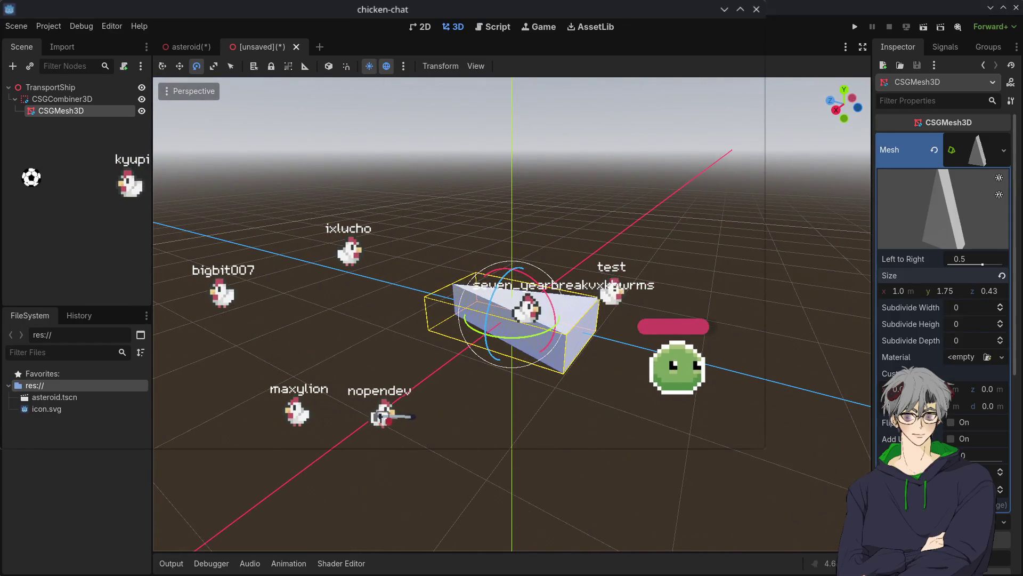
left_click_drag(511, 347, 502, 394)
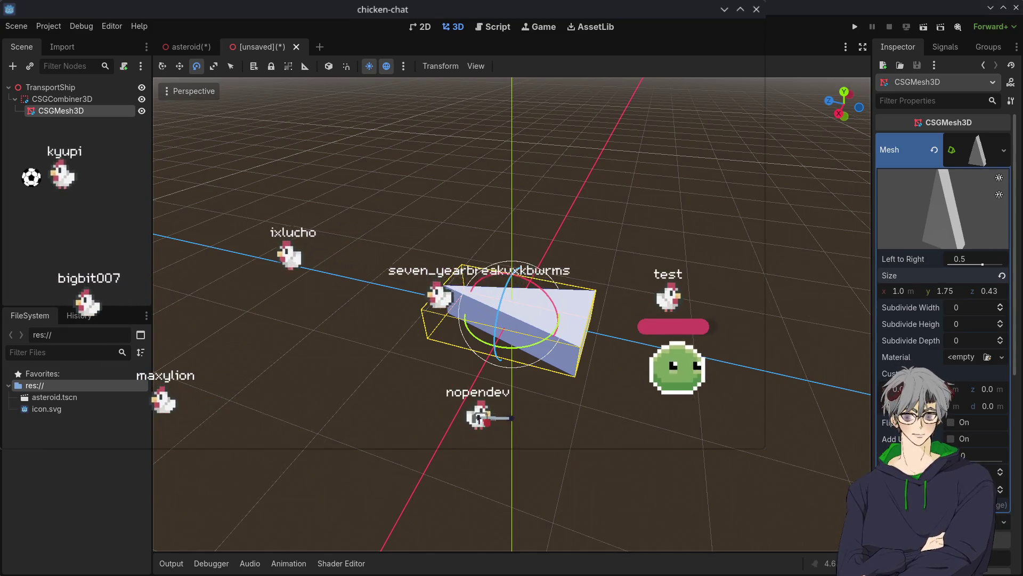
mouse_move(268, 394)
left_mouse_down()
mouse_move(286, 388)
mouse_move(402, 410)
left_mouse_up()
scroll(493, 394, "up", 3)
mouse_move(493, 395)
left_mouse_down()
mouse_move(532, 407)
mouse_move(524, 406)
left_mouse_up()
scroll(523, 406, "down", 1)
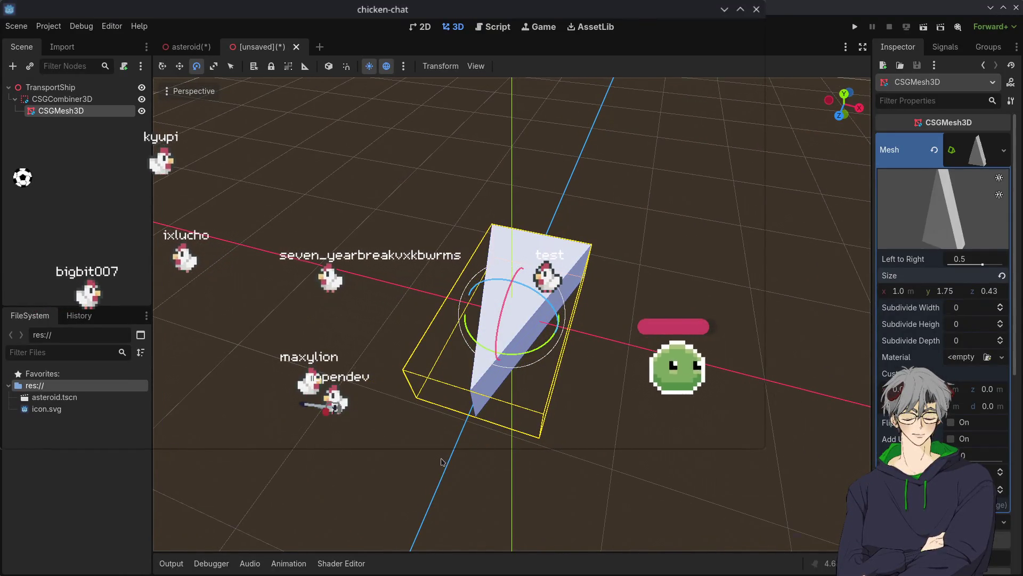
left_click_drag(705, 534, 330, 366)
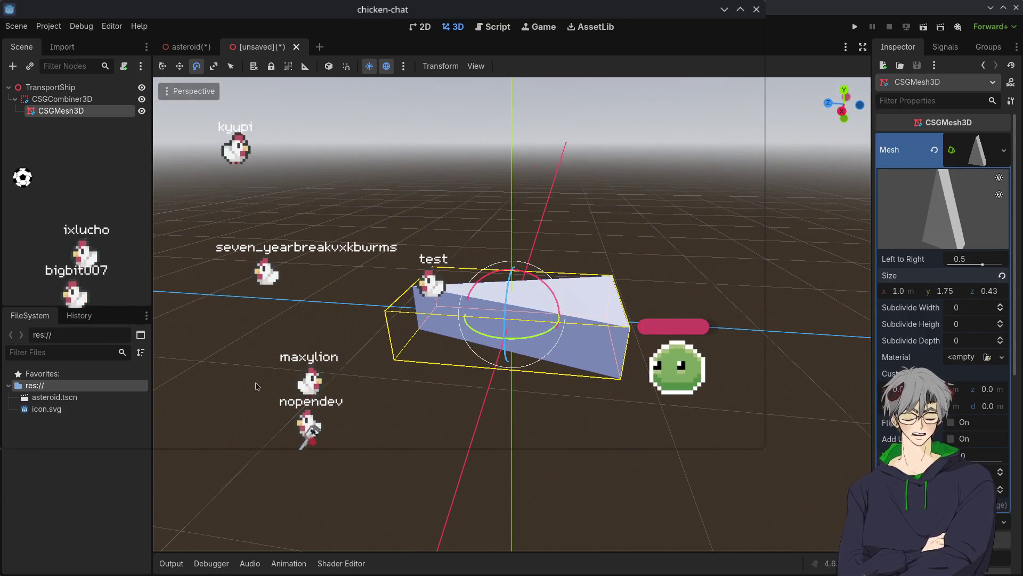
left_click_drag(352, 366, 350, 452)
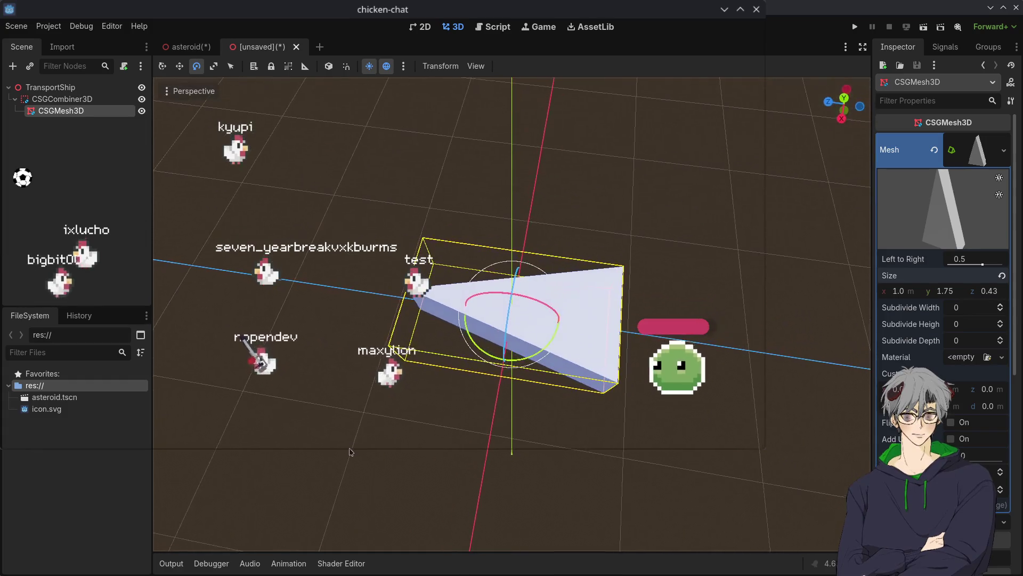
left_click_drag(390, 373, 453, 387)
mouse_move(583, 357)
left_mouse_down()
mouse_move(419, 247)
mouse_move(566, 244)
mouse_move(551, 264)
left_mouse_up()
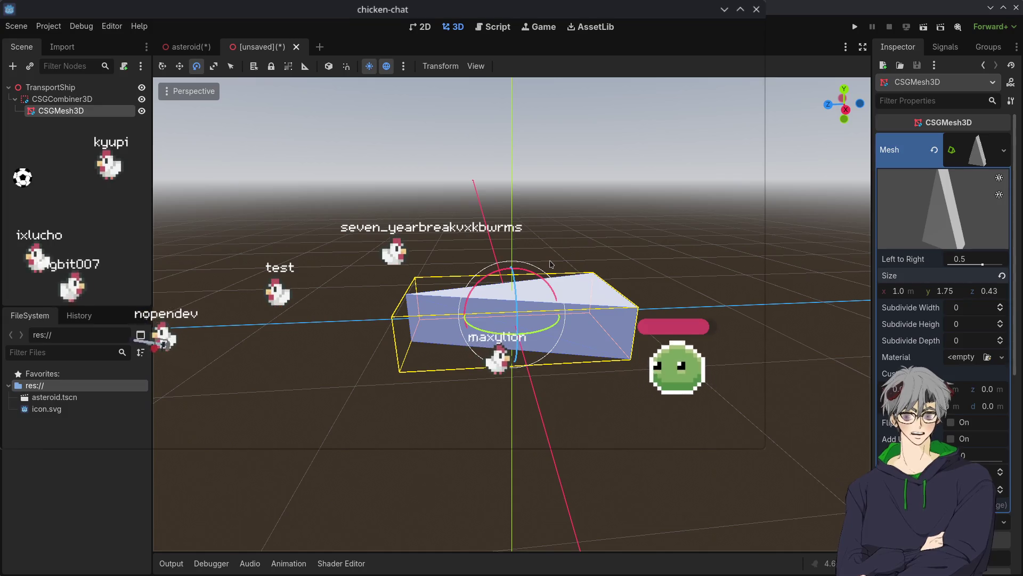
left_click_drag(556, 250, 520, 372)
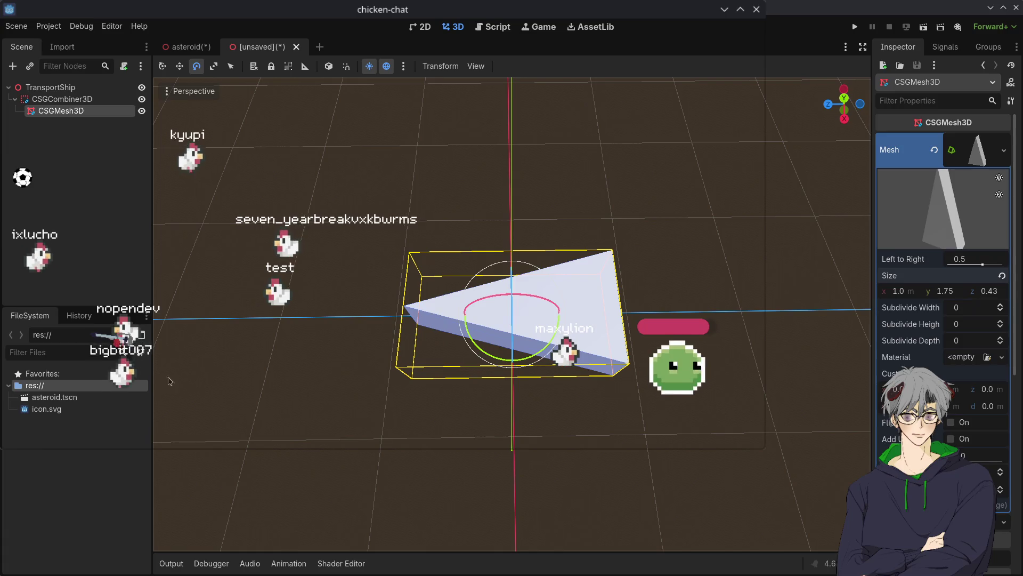
mouse_move(259, 402)
left_mouse_down()
mouse_move(589, 303)
mouse_move(552, 355)
left_mouse_up()
Step: Reselect the CSGMesh3D prism, inspect it from a near-horizontal view, then return to the asteroid scene
left_click(581, 327)
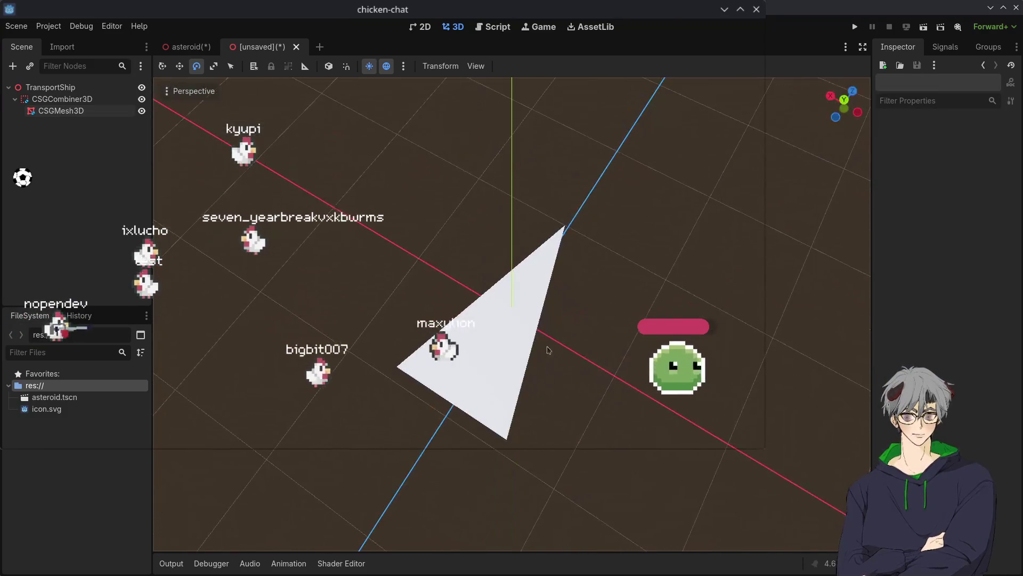
left_click(475, 306)
mouse_move(475, 306)
left_mouse_down()
mouse_move(534, 346)
mouse_move(533, 222)
mouse_move(522, 309)
mouse_move(542, 337)
left_mouse_up()
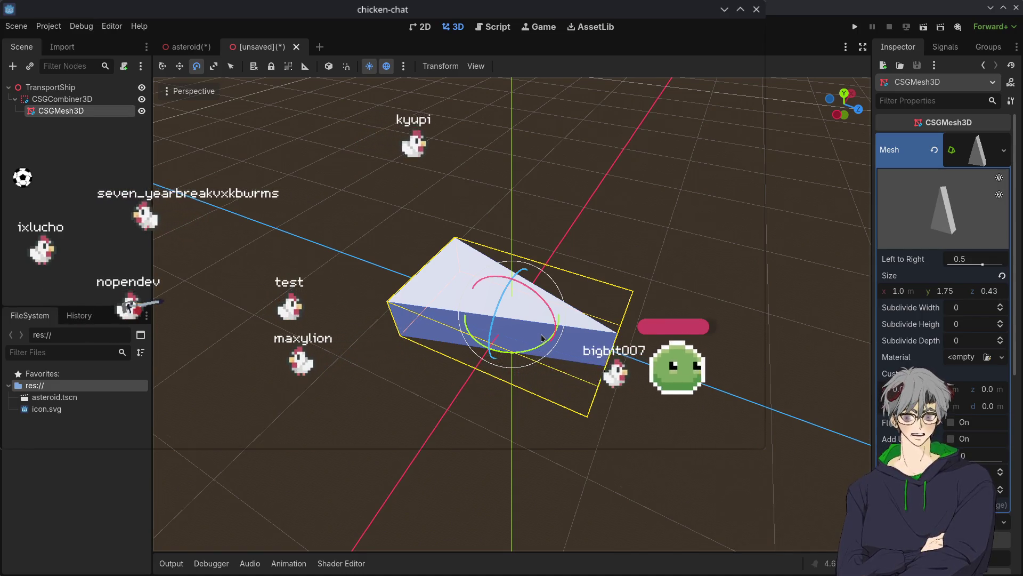
mouse_move(438, 308)
left_mouse_down()
mouse_move(541, 413)
mouse_move(477, 413)
left_mouse_up()
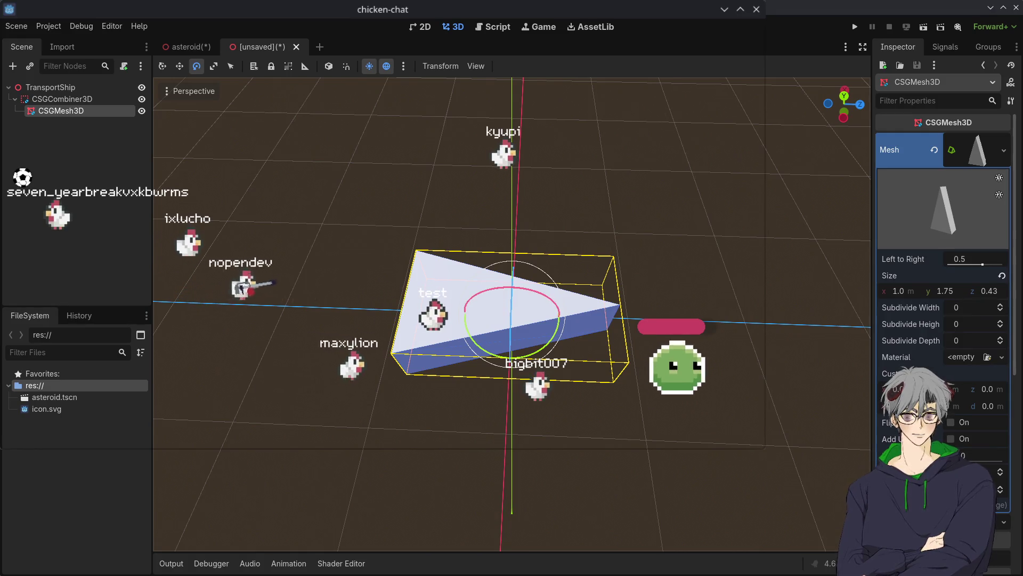
mouse_move(586, 298)
left_mouse_down()
mouse_move(638, 229)
mouse_move(533, 377)
left_mouse_up()
scroll(586, 309, "down", 3)
scroll(469, 359, "up", 5)
left_click_drag(469, 359, 540, 350)
left_click_drag(444, 286, 474, 334)
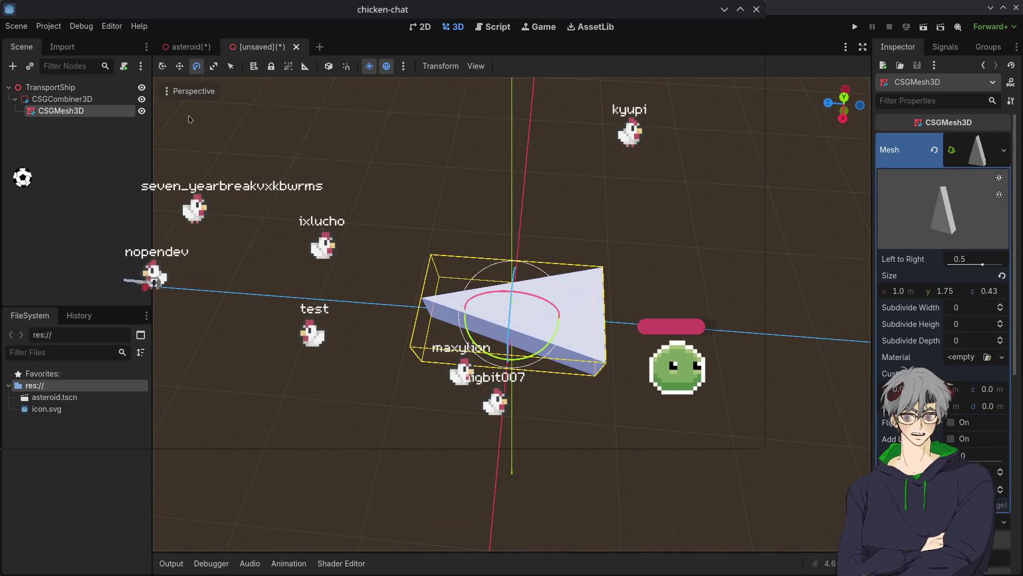
left_click(187, 47)
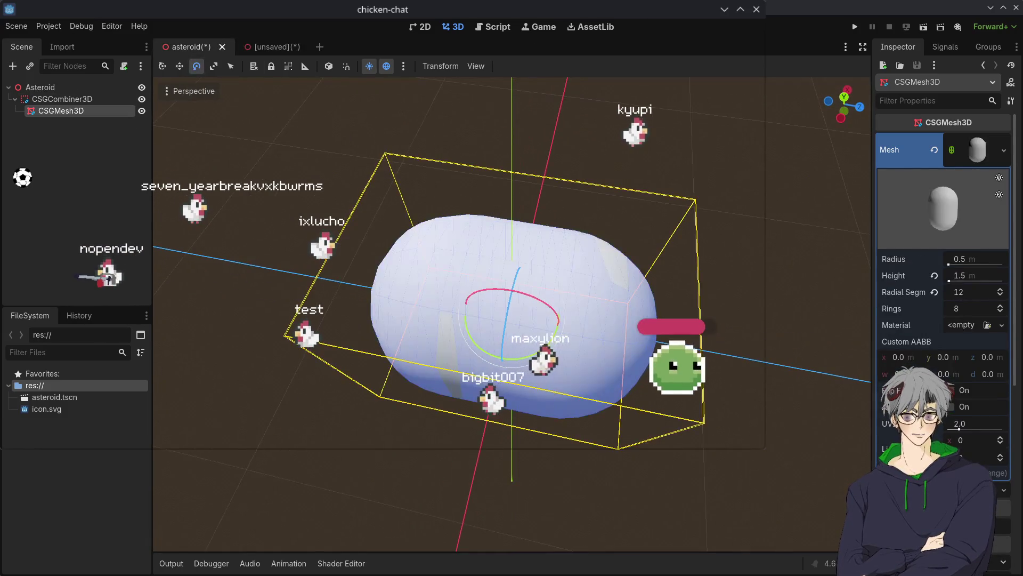
Step: Return to the TransportShip scene, look over the wedge, and select CSGCombiner3D
left_click(250, 47)
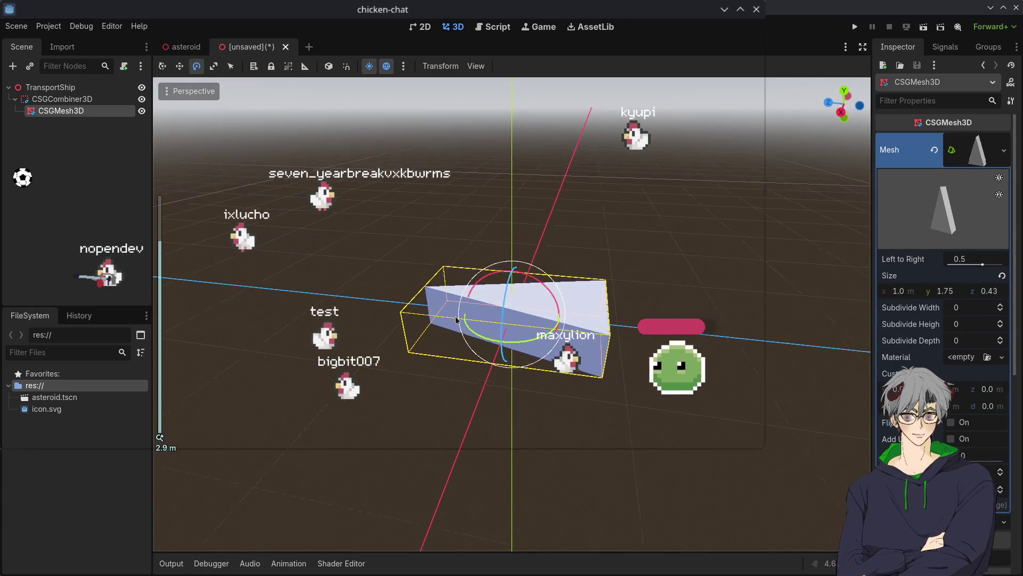
scroll(395, 237, "up", 3)
left_click_drag(395, 237, 669, 315)
mouse_move(611, 297)
left_mouse_down()
mouse_move(422, 209)
mouse_move(290, 242)
mouse_move(480, 224)
mouse_move(554, 229)
mouse_move(552, 281)
mouse_move(522, 268)
mouse_move(498, 192)
mouse_move(376, 233)
mouse_move(288, 215)
mouse_move(381, 236)
left_mouse_up()
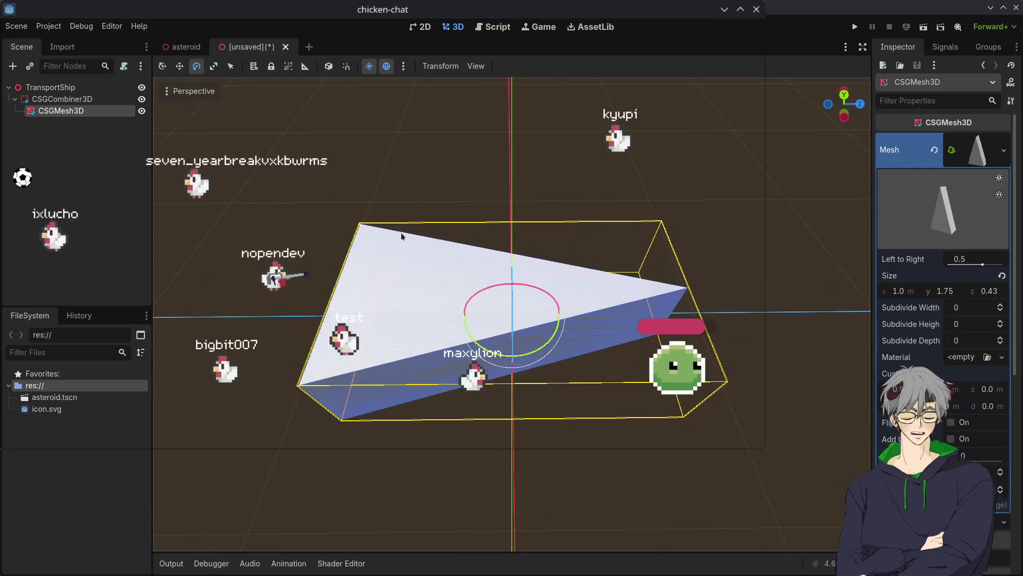
left_click(400, 279)
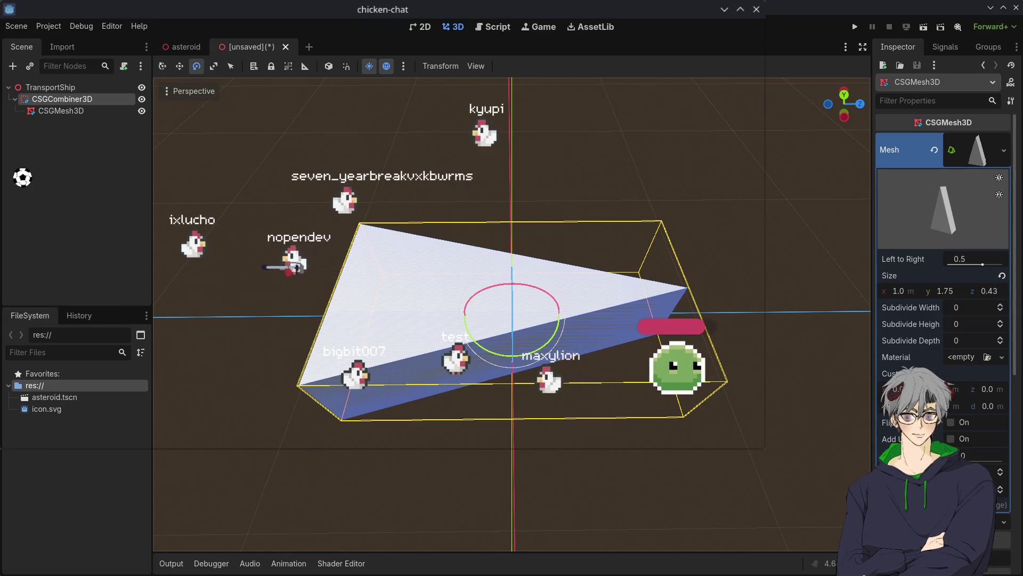
Step: Add a 0.25 m CSGSphere3D under CSGCombiner3D and move it onto the wedge's wide end
key("ctrl+v")
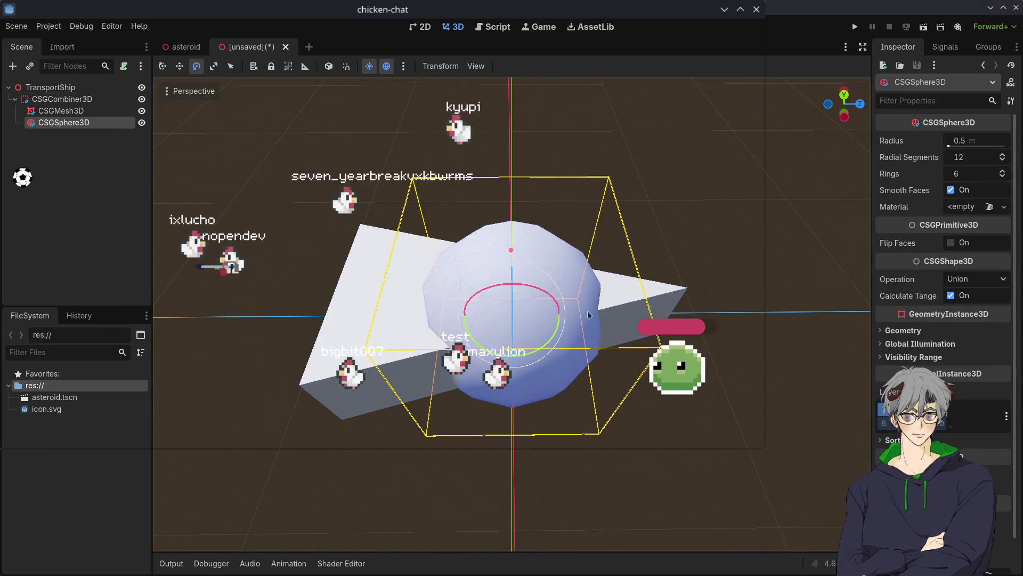
key("w")
mouse_move(546, 324)
left_mouse_down()
mouse_move(421, 242)
mouse_move(436, 282)
mouse_move(446, 249)
mouse_move(423, 219)
mouse_move(413, 269)
left_mouse_up()
mouse_move(567, 362)
left_mouse_down()
mouse_move(597, 352)
mouse_move(565, 368)
mouse_move(592, 346)
mouse_move(582, 343)
mouse_move(605, 349)
mouse_move(604, 274)
mouse_move(603, 296)
mouse_move(575, 280)
left_mouse_up()
scroll(506, 266, "up", 5)
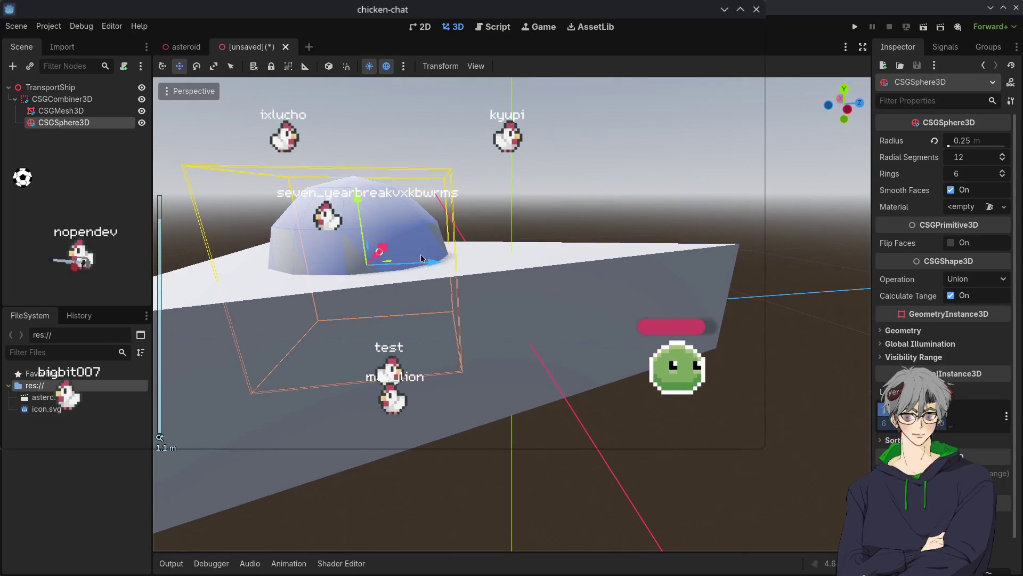
scroll(444, 254, "down", 5)
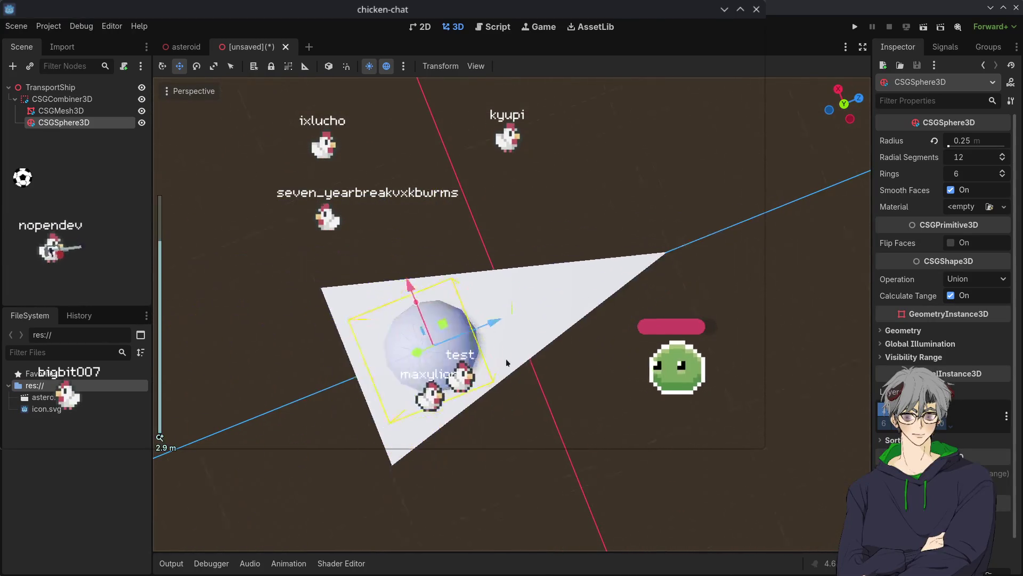
left_click(653, 409)
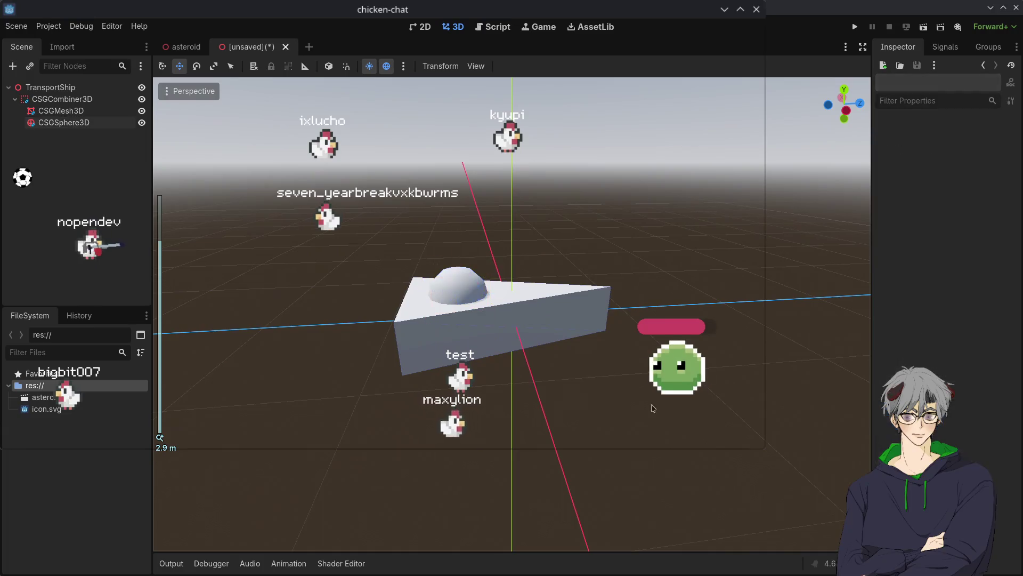
mouse_move(652, 409)
left_mouse_down()
mouse_move(651, 439)
mouse_move(381, 456)
left_mouse_up()
left_click(47, 87)
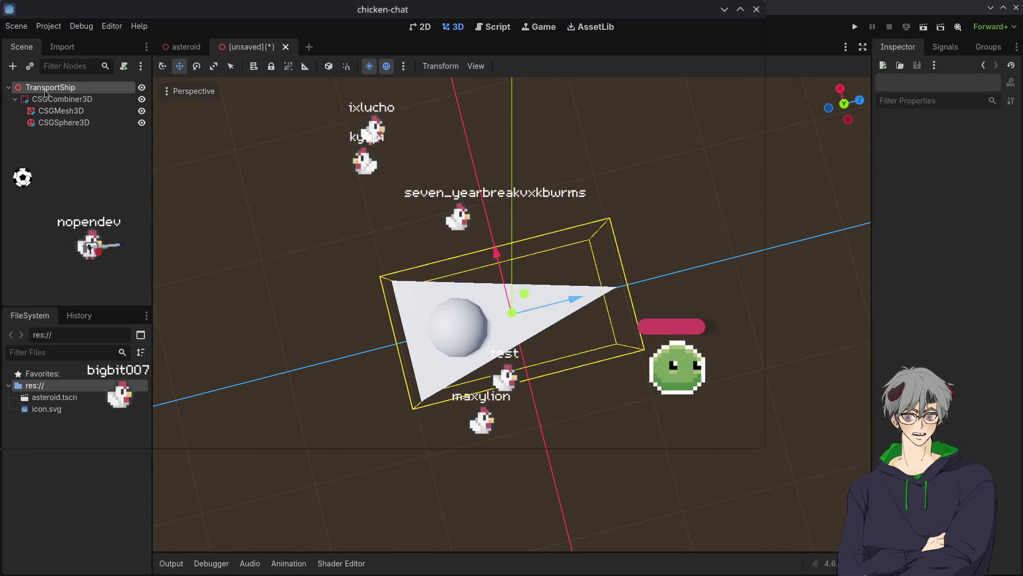
Step: In the asteroid scene, add a RigidBody3D under the Asteroid root
left_click(35, 90)
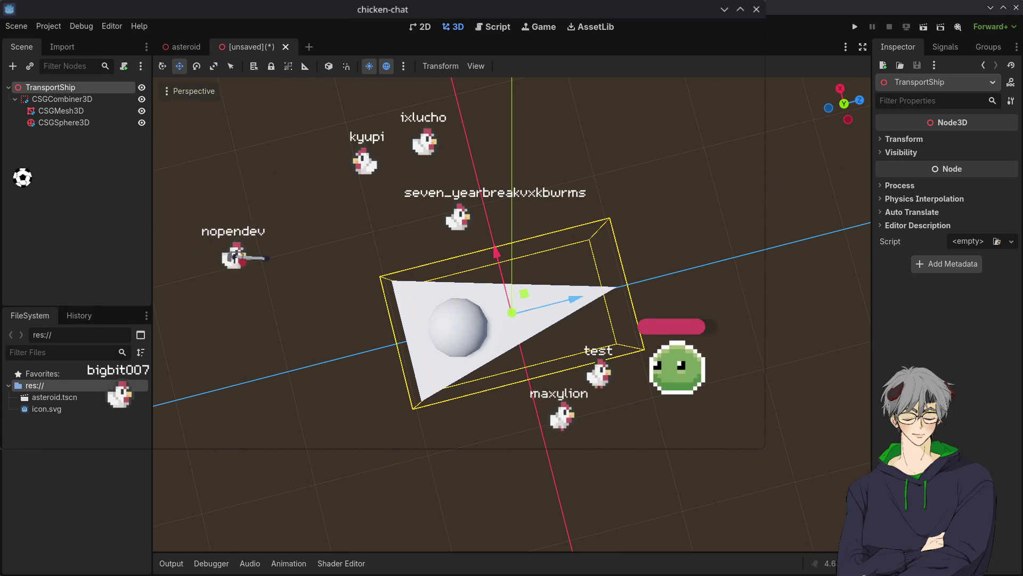
left_click(186, 47)
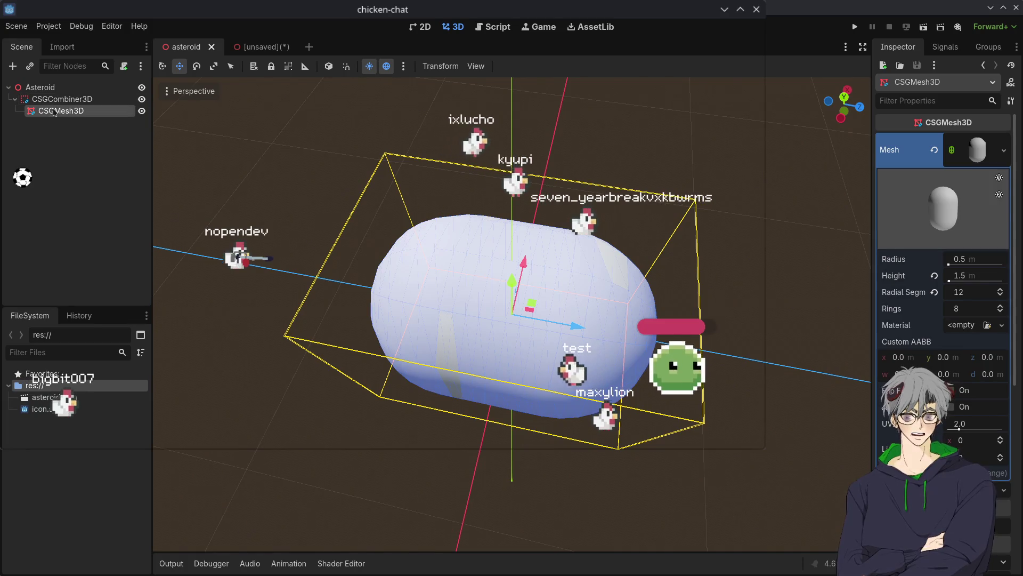
left_click(51, 92)
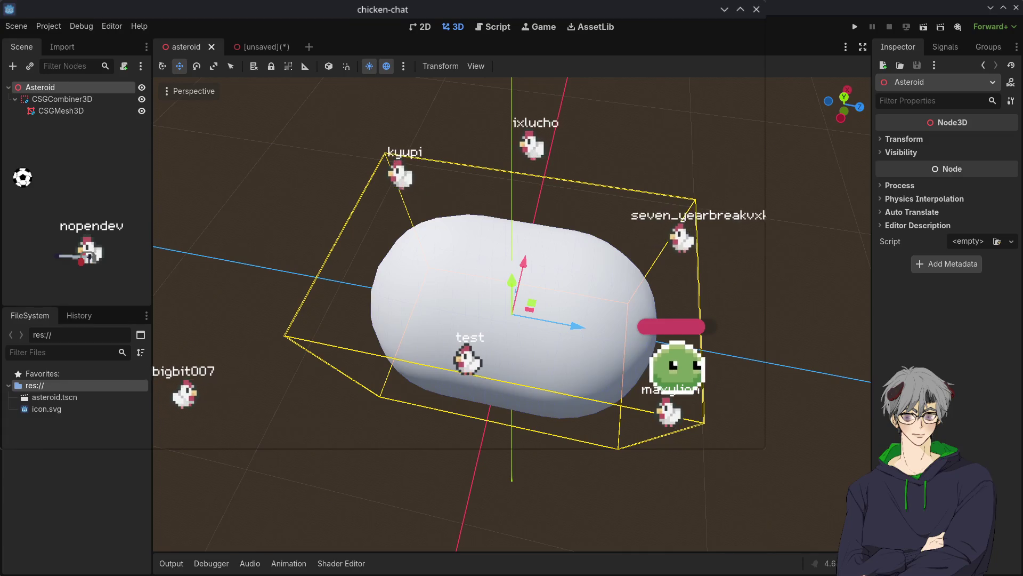
key("ctrl+v")
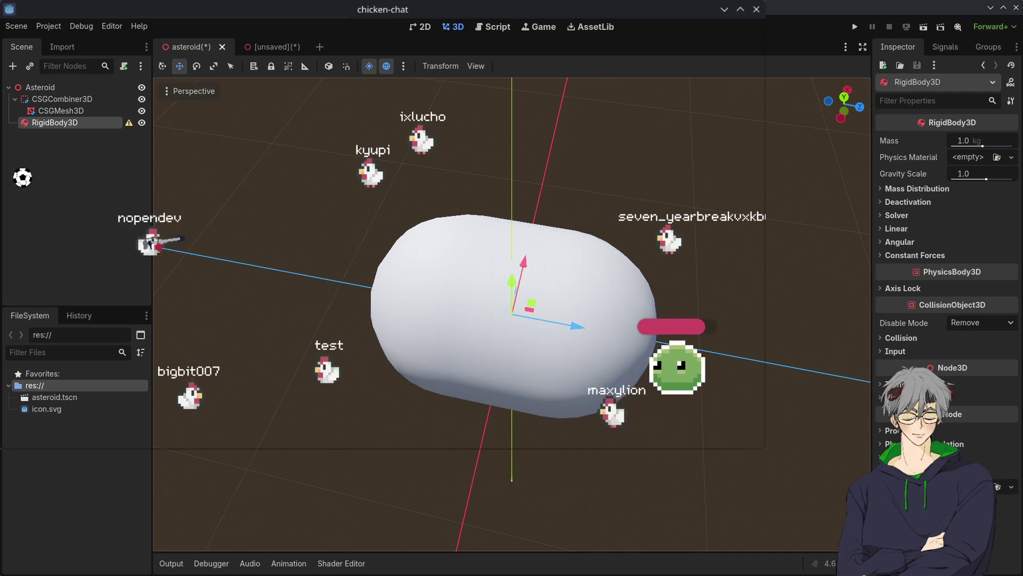
left_click(58, 111)
Step: Bake a collision shape from CSGCombiner3D and place it under the RigidBody3D
left_click(58, 100)
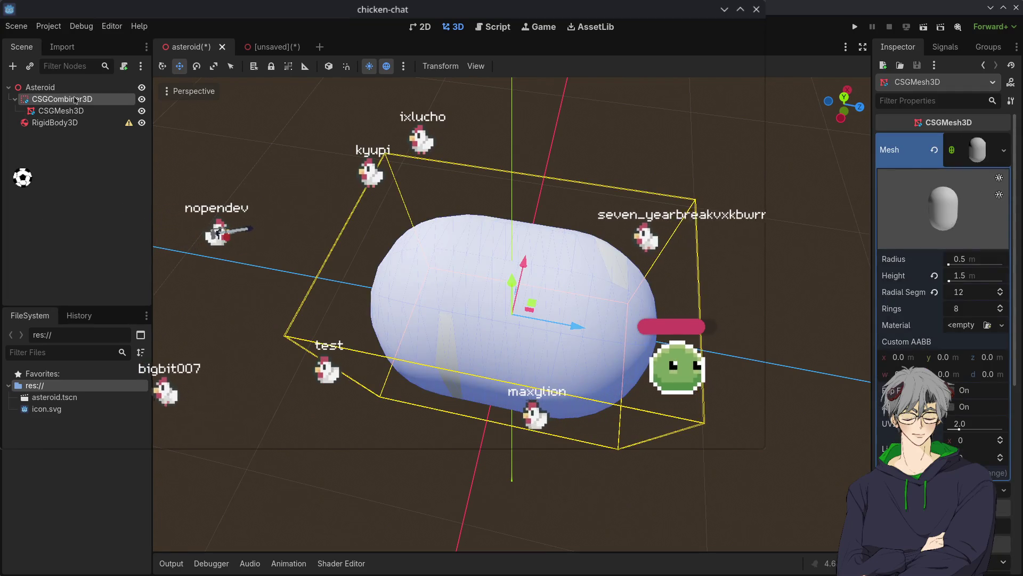
left_click(518, 66)
left_click(538, 95)
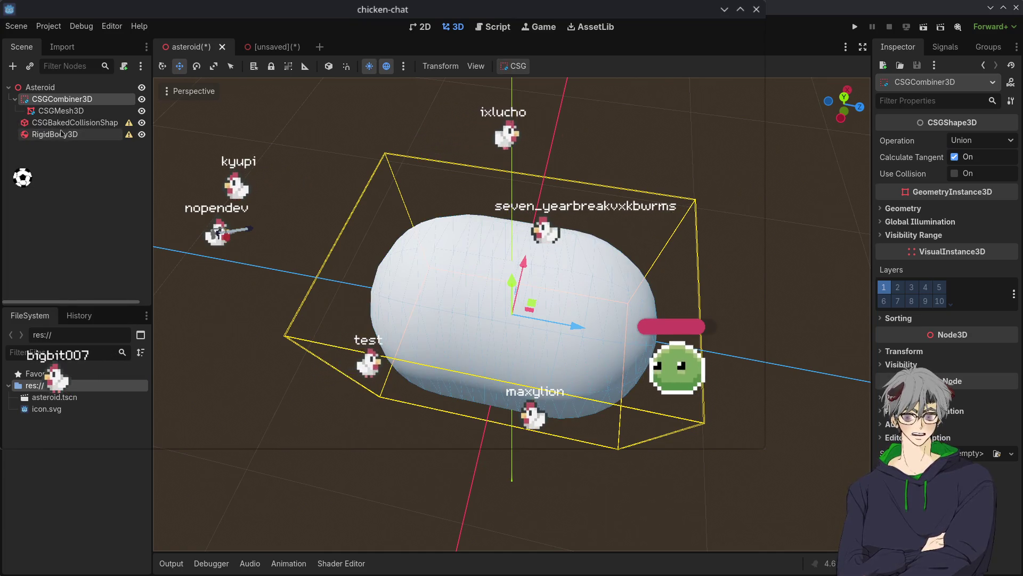
left_click_drag(68, 137, 68, 135)
left_click(117, 155)
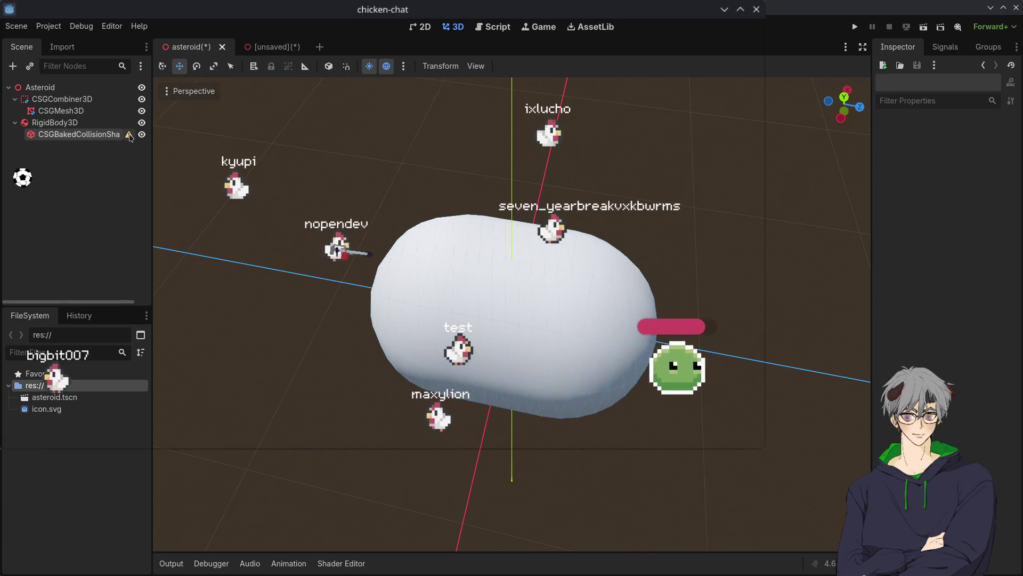
left_click(79, 135)
Step: Inspect the baked concave collision shape, trying a capsule swap via undo and redo
mouse_move(565, 153)
left_mouse_down()
mouse_move(567, 283)
mouse_move(549, 320)
mouse_move(533, 319)
left_mouse_up()
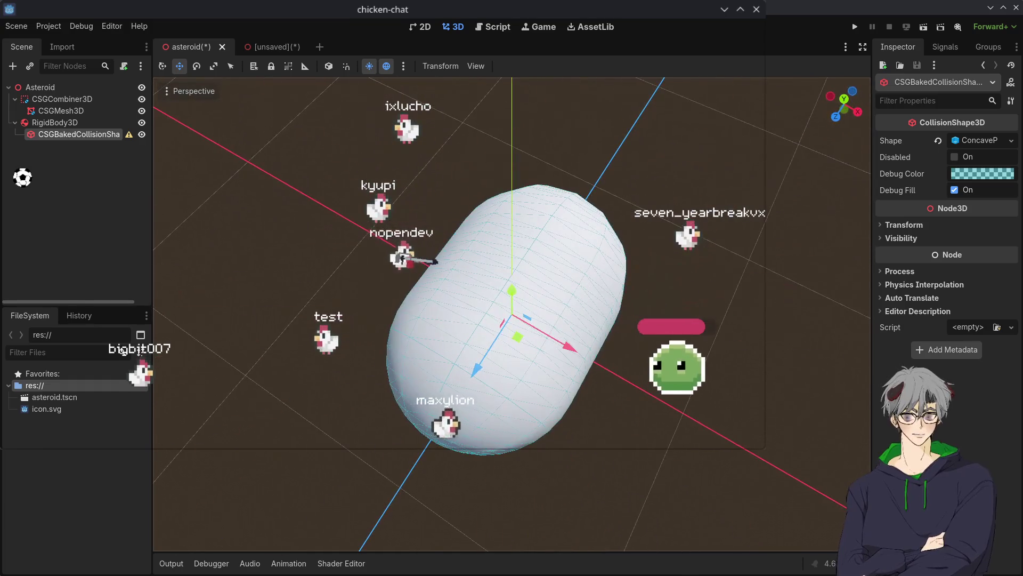
left_click(1001, 140)
left_click(1002, 141)
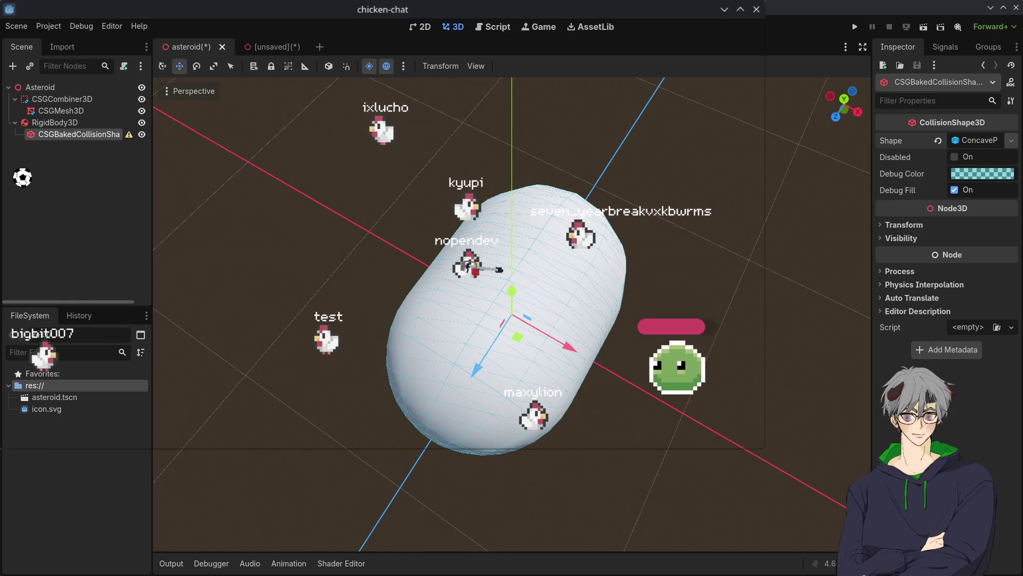
key("ctrl+z")
mouse_move(442, 224)
left_mouse_down()
mouse_move(453, 185)
mouse_move(622, 306)
left_mouse_up()
key("ctrl+shift+z")
mouse_move(232, 232)
left_mouse_down()
mouse_move(529, 347)
mouse_move(406, 351)
mouse_move(593, 286)
left_mouse_up()
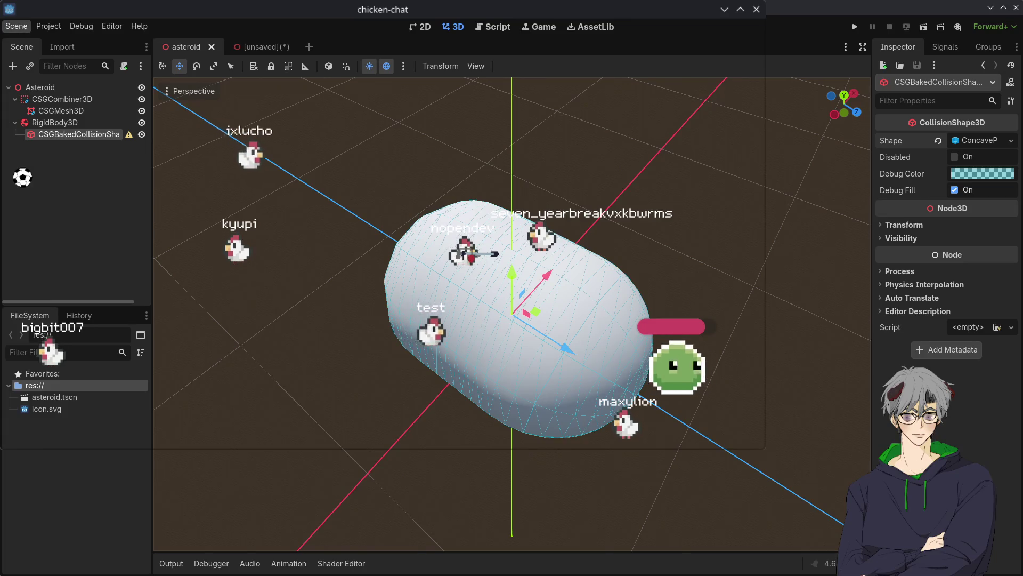
Step: Create a new scene with a WorldEnvironment as root, deleting the leftover Node3D
key("ctrl+n")
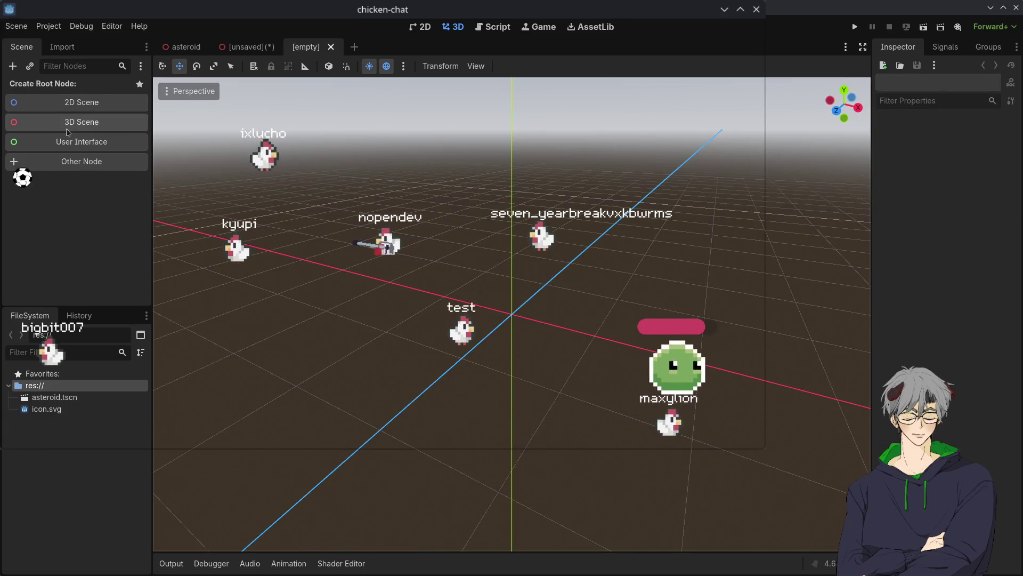
left_click(67, 122)
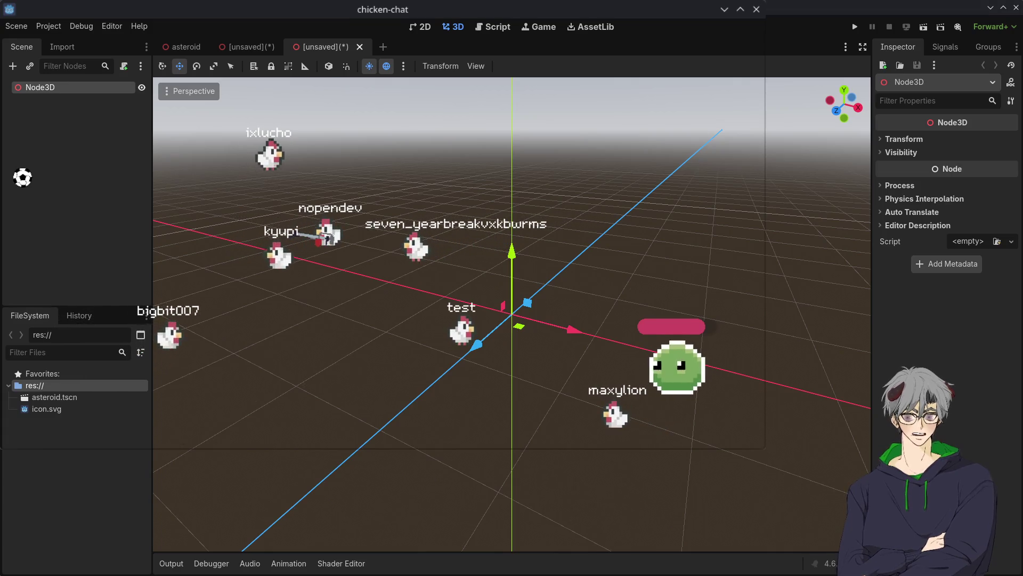
left_click(218, 114)
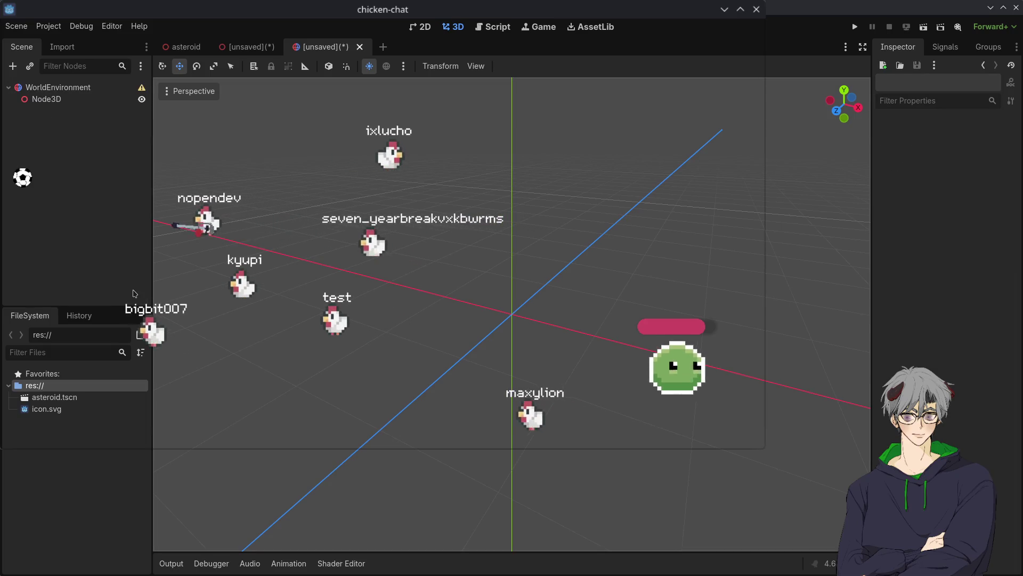
left_click(46, 99)
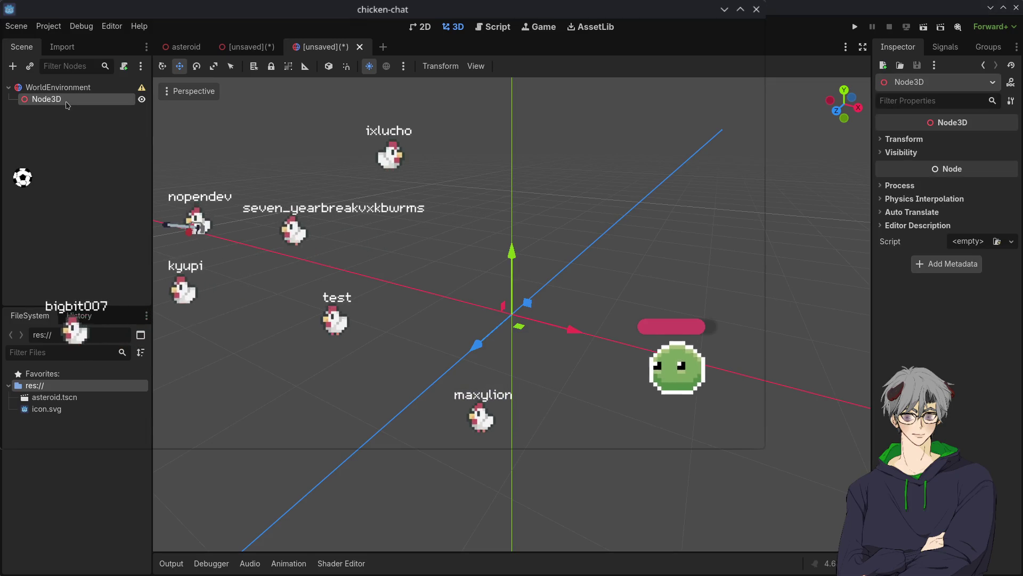
key("Delete")
left_click(85, 86)
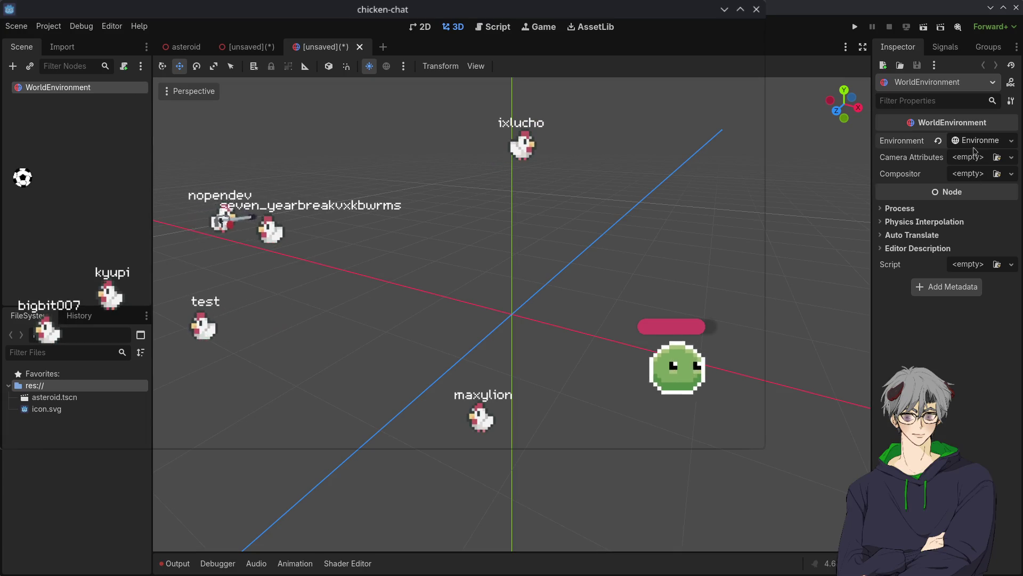
left_click(979, 141)
left_click(980, 141)
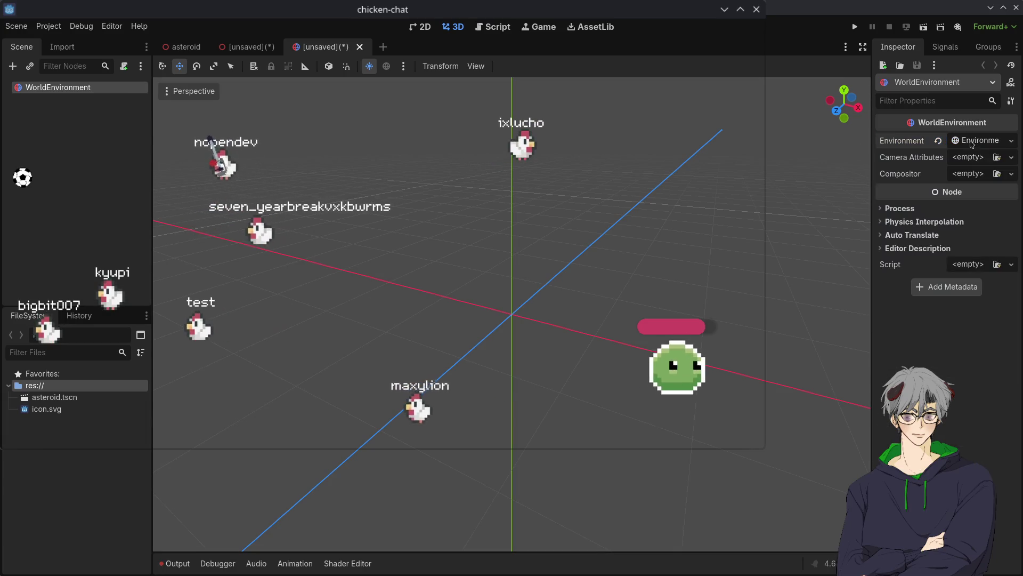
left_click_drag(585, 298, 461, 343)
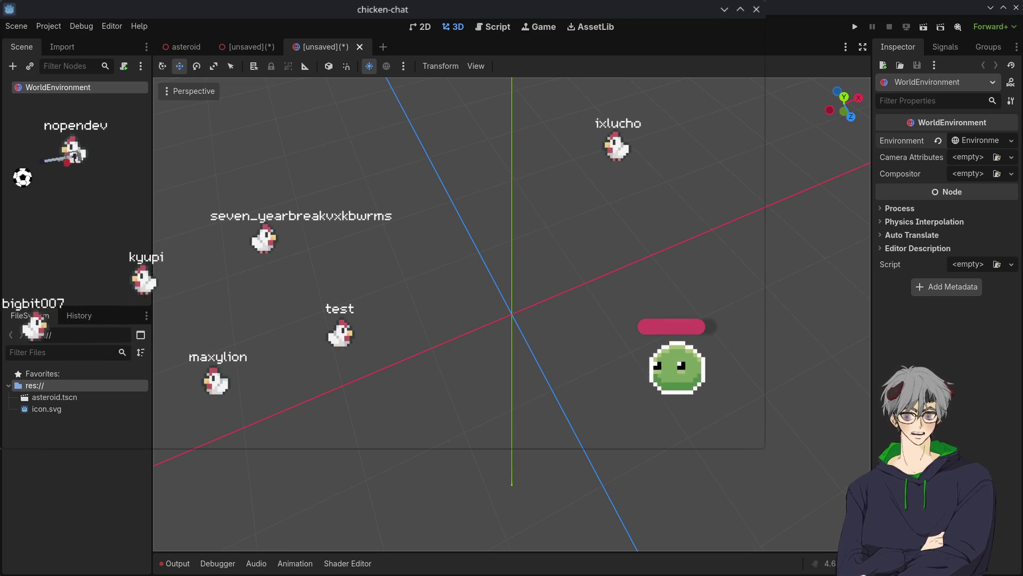
Step: Add a CSGMesh3D with a BoxMesh and set its x and z sizes to 10
key("Return")
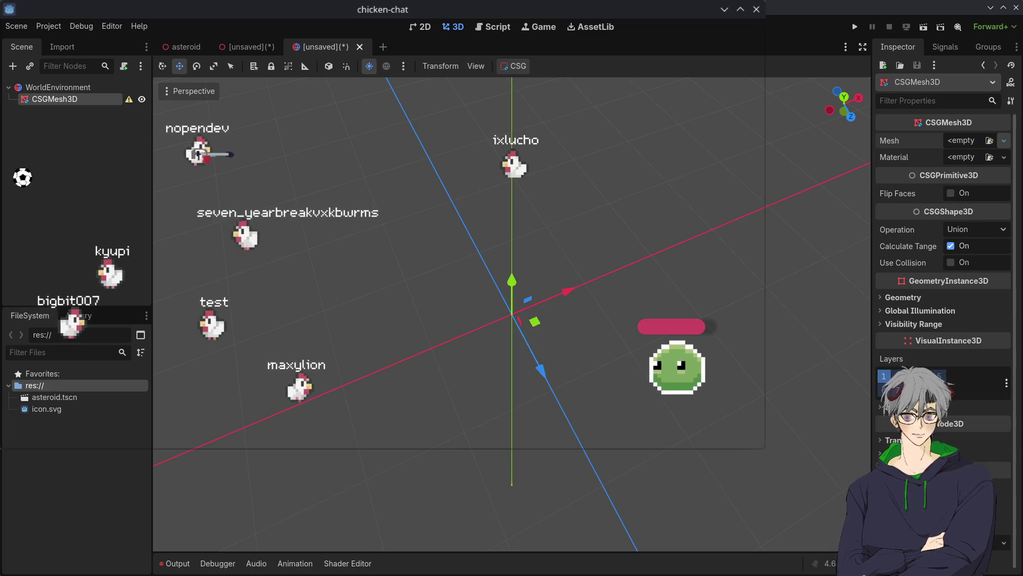
left_click(1004, 140)
left_click(959, 165)
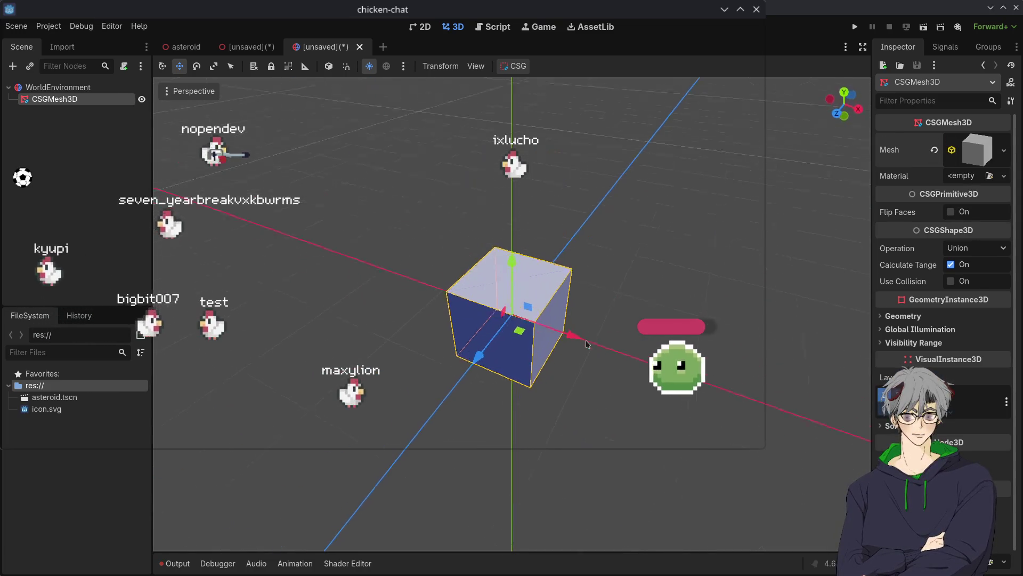
left_click_drag(587, 340, 514, 290)
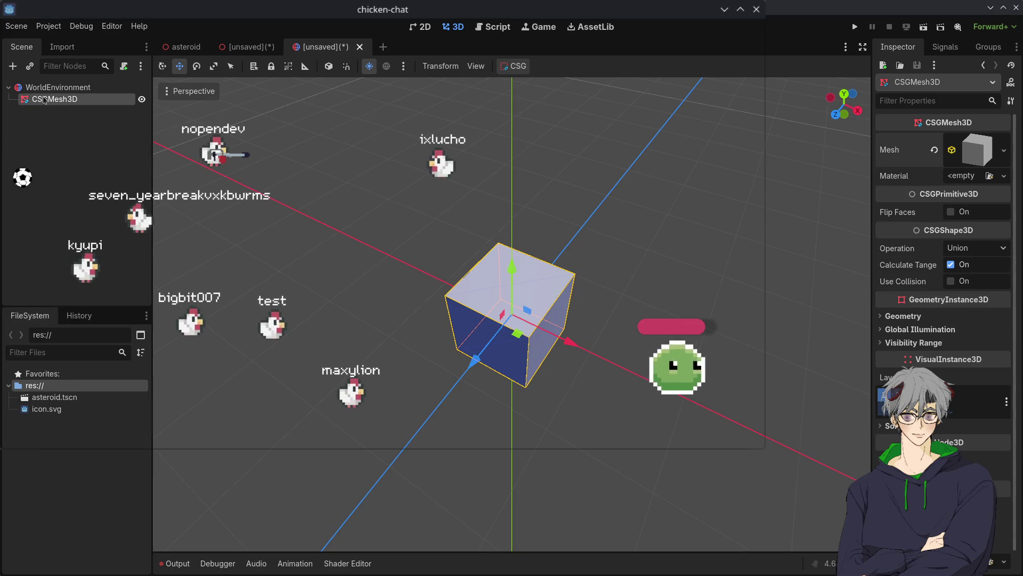
left_click(984, 157)
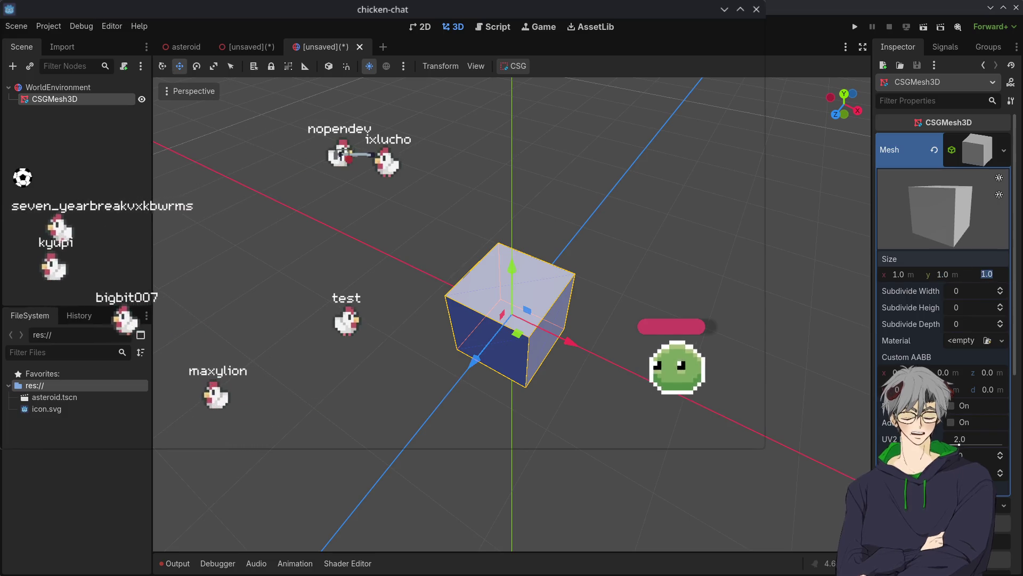
type("10")
key("Return")
left_click(943, 274)
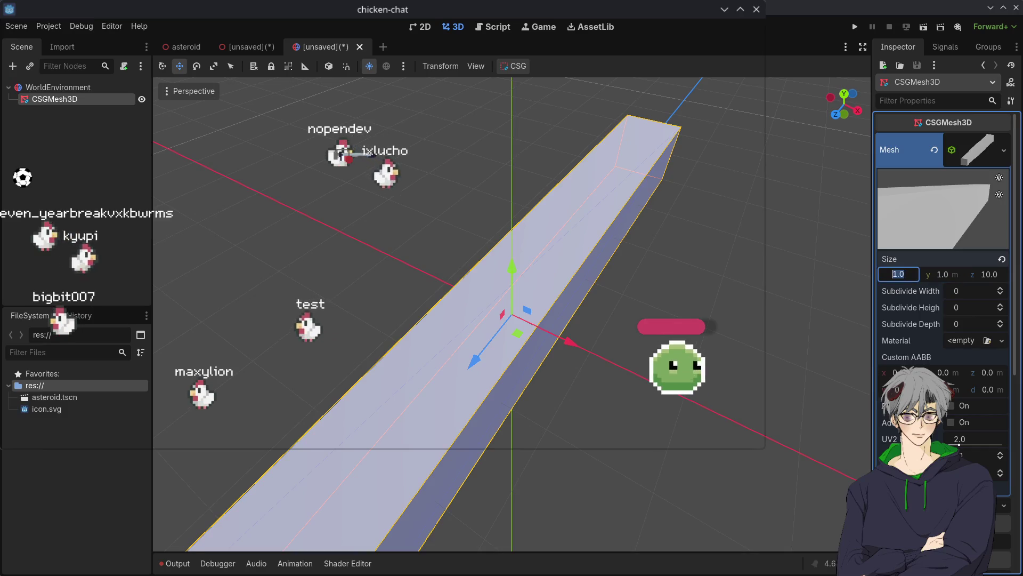
type("10")
key("Return")
scroll(347, 336, "down", 3)
mouse_move(451, 351)
left_mouse_down()
mouse_move(543, 244)
mouse_move(533, 266)
left_mouse_up()
left_click(58, 87)
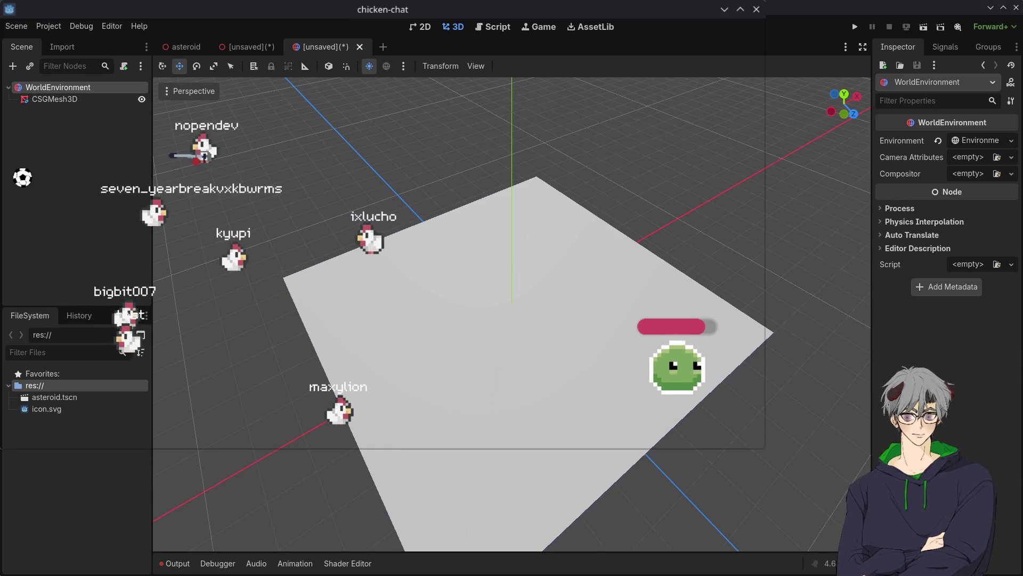
Step: Instance an Asteroid, raise it above the floor, duplicate it six times, and save the level
key("ctrl+v")
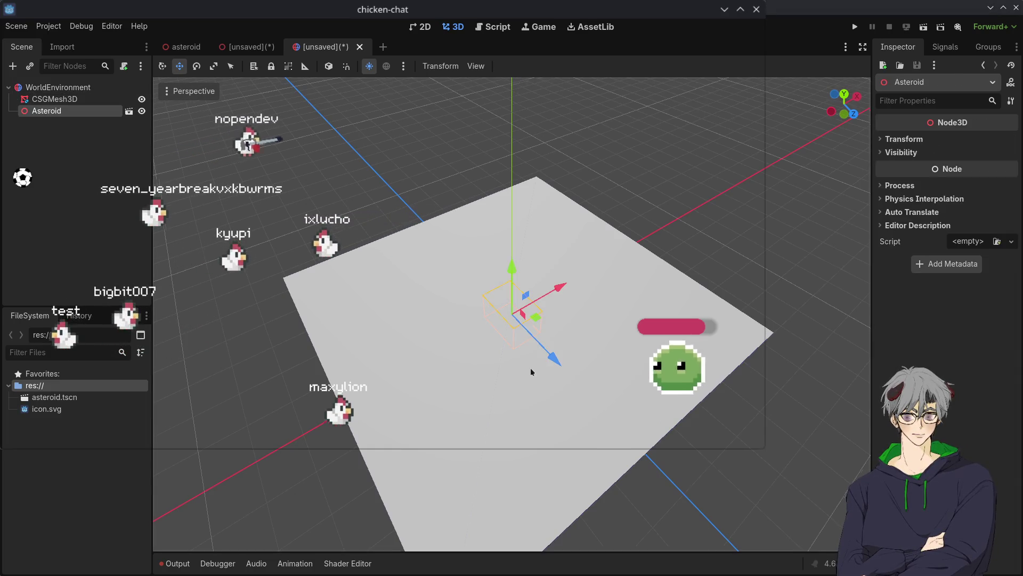
left_click_drag(532, 371, 506, 304)
left_click_drag(506, 224, 506, 160)
left_click(424, 192)
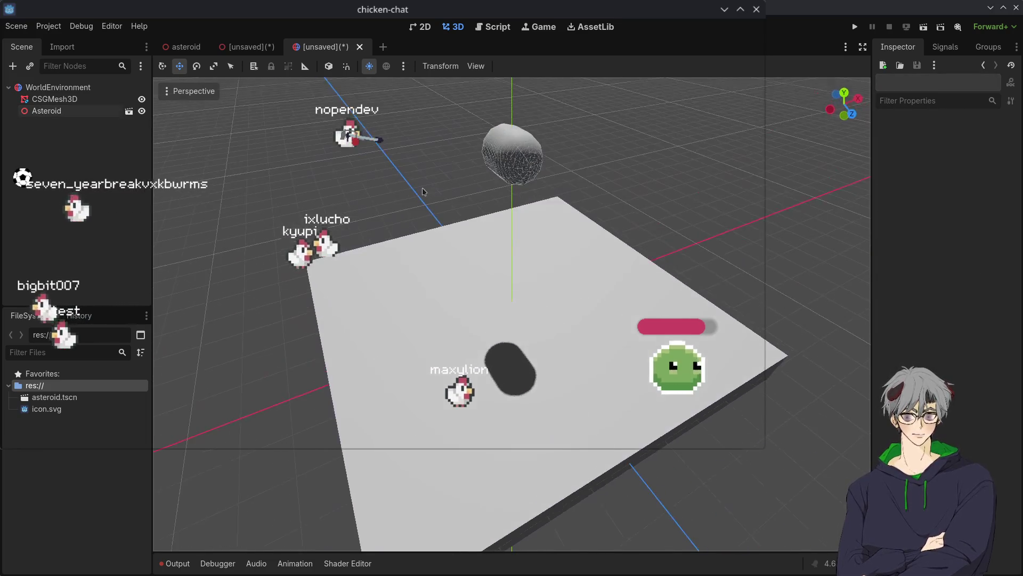
left_click(511, 154)
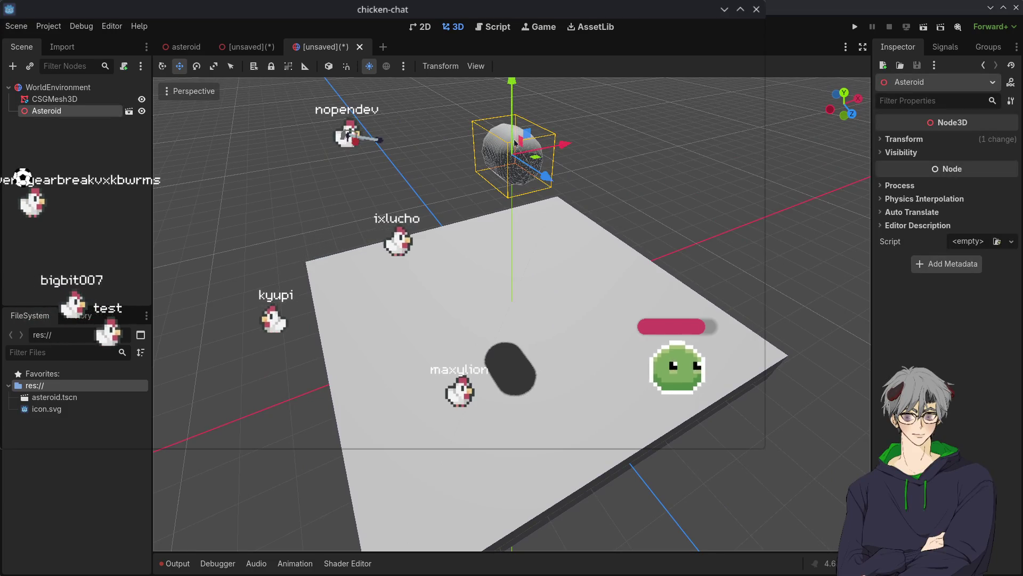
key("ctrl+d")
key("ctrl+d")
key("ctrl+d")
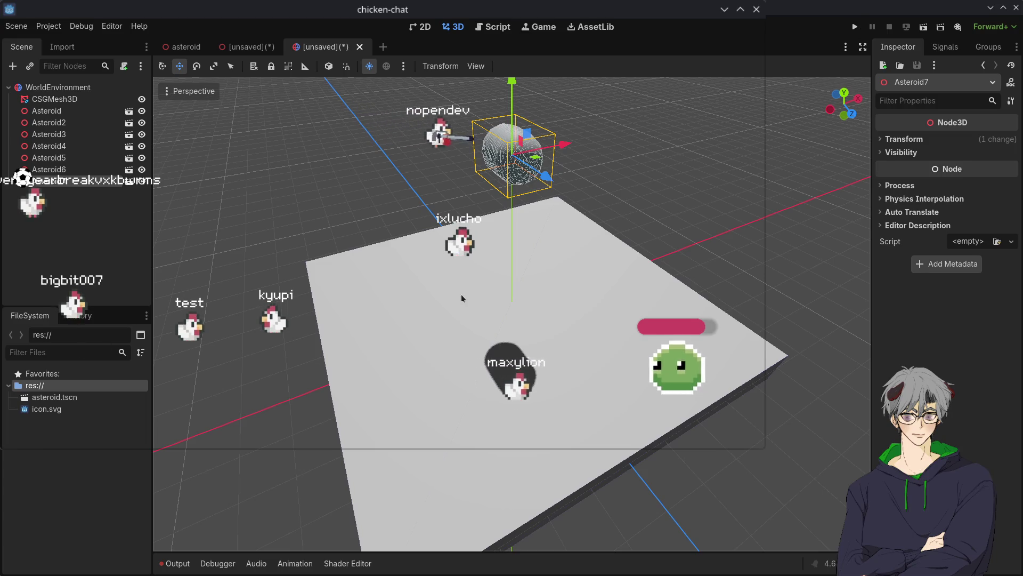
key("ctrl+s")
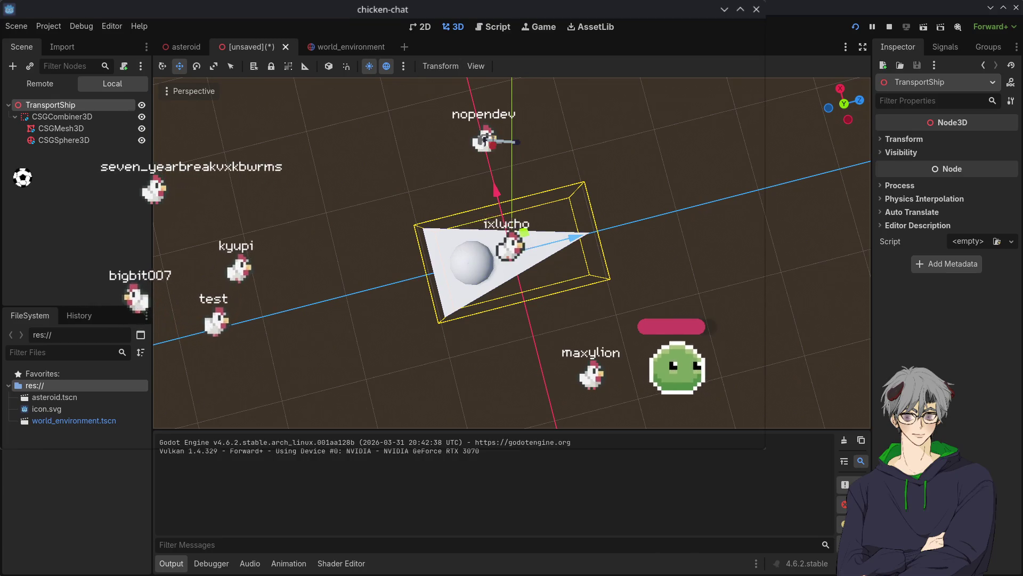
Step: Stop the running game and save the ship scene as transport_ship.tscn
key("F8")
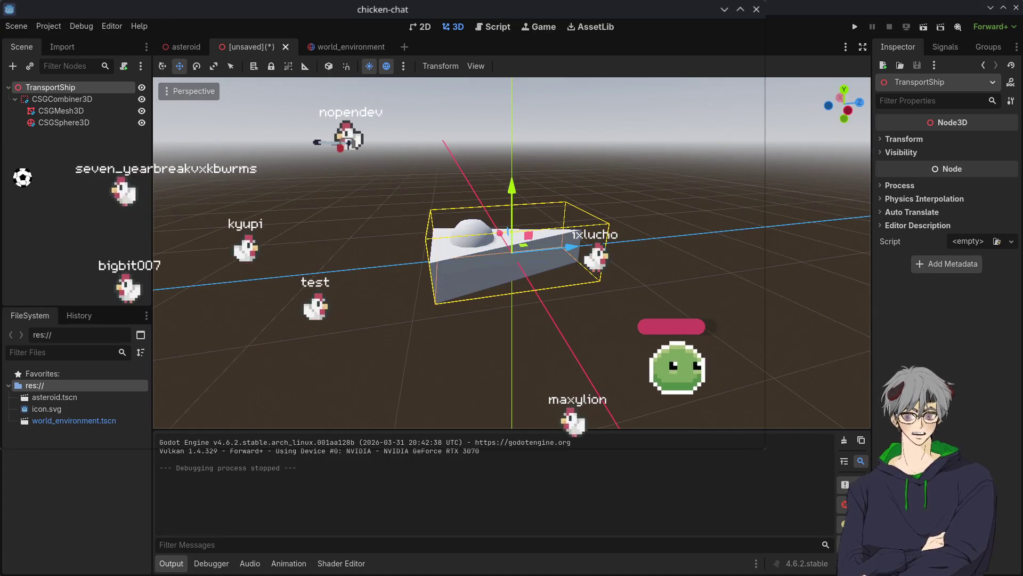
key("ctrl+s")
key("Return")
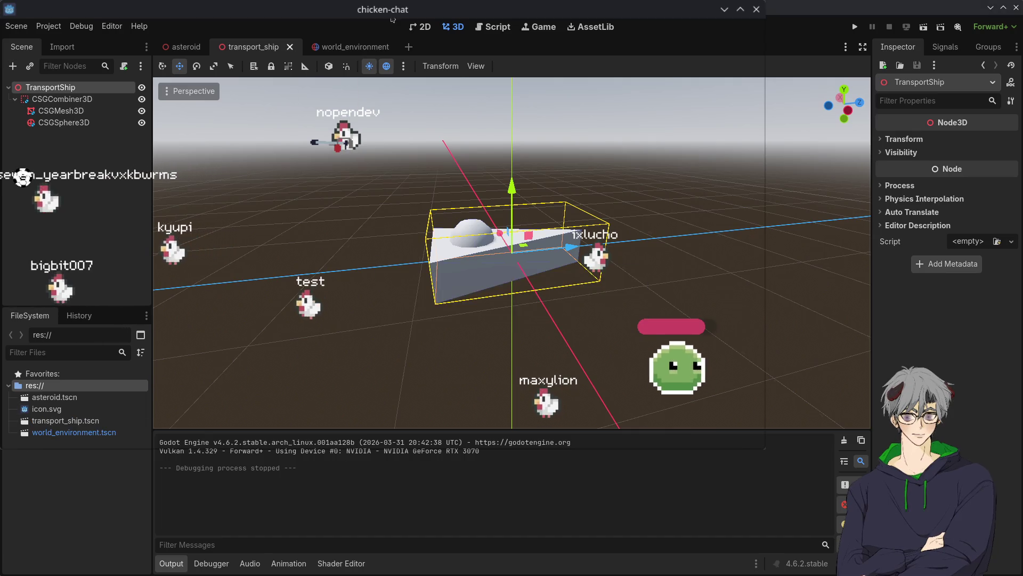
left_click(341, 47)
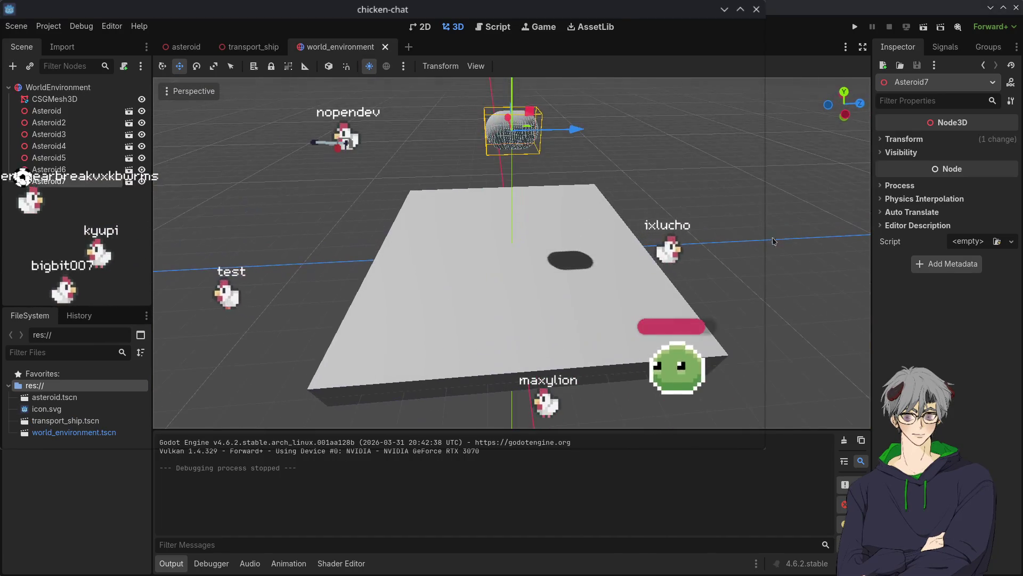
scroll(639, 213, "down", 5)
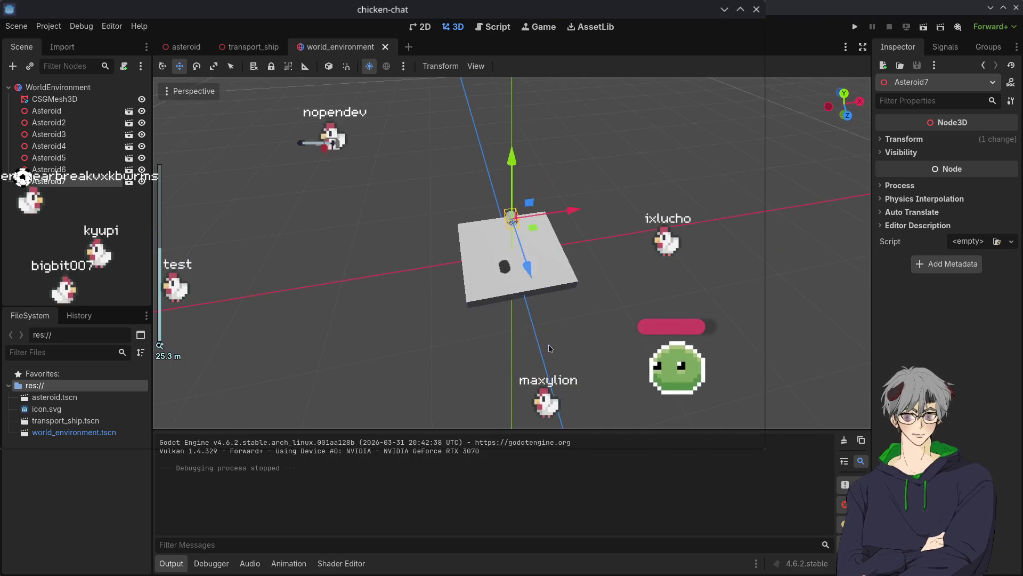
left_click(545, 342)
left_click_drag(545, 342, 620, 318)
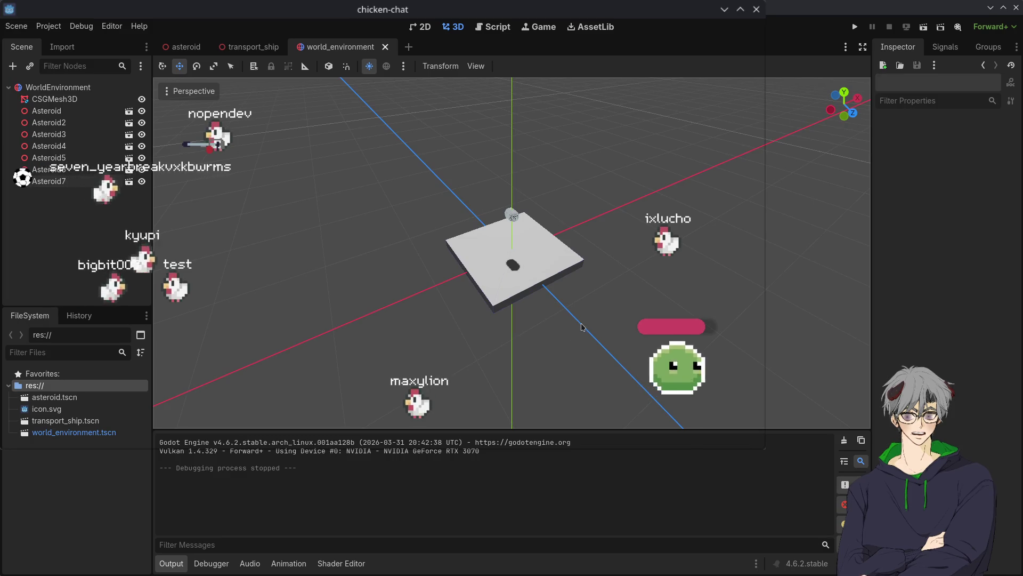
scroll(587, 296, "up", 3)
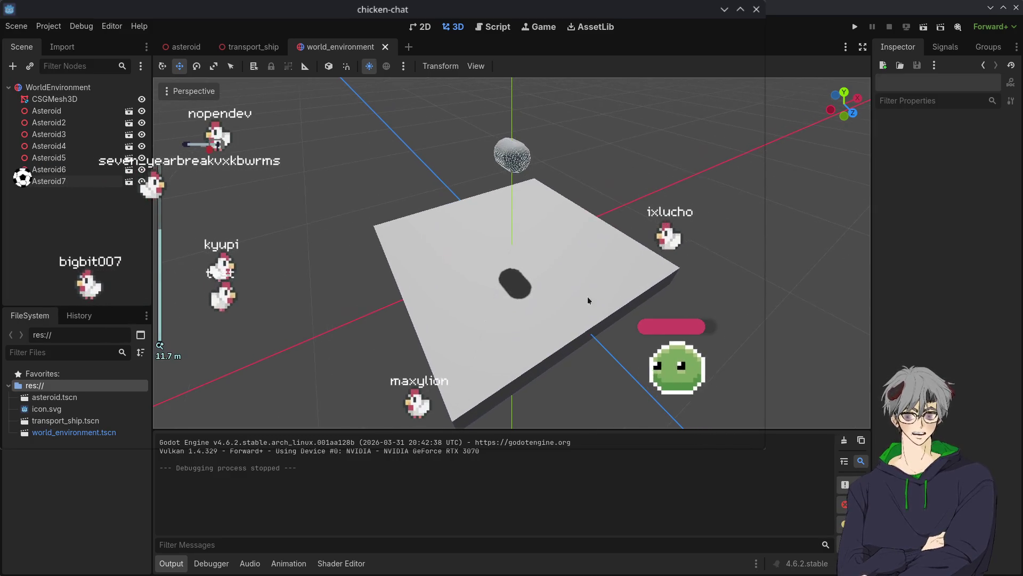
left_click_drag(570, 308, 601, 270)
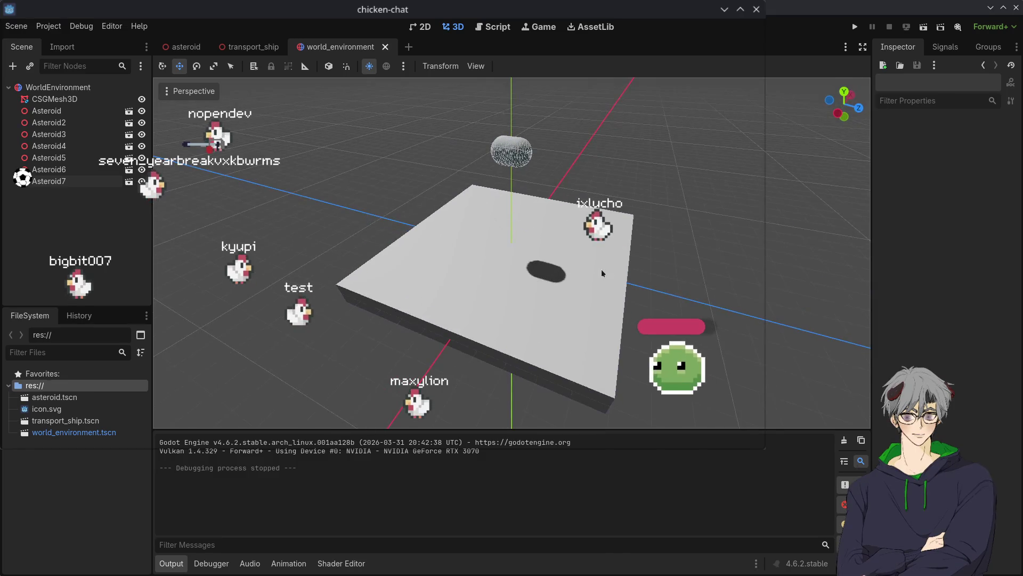
left_click(32, 87)
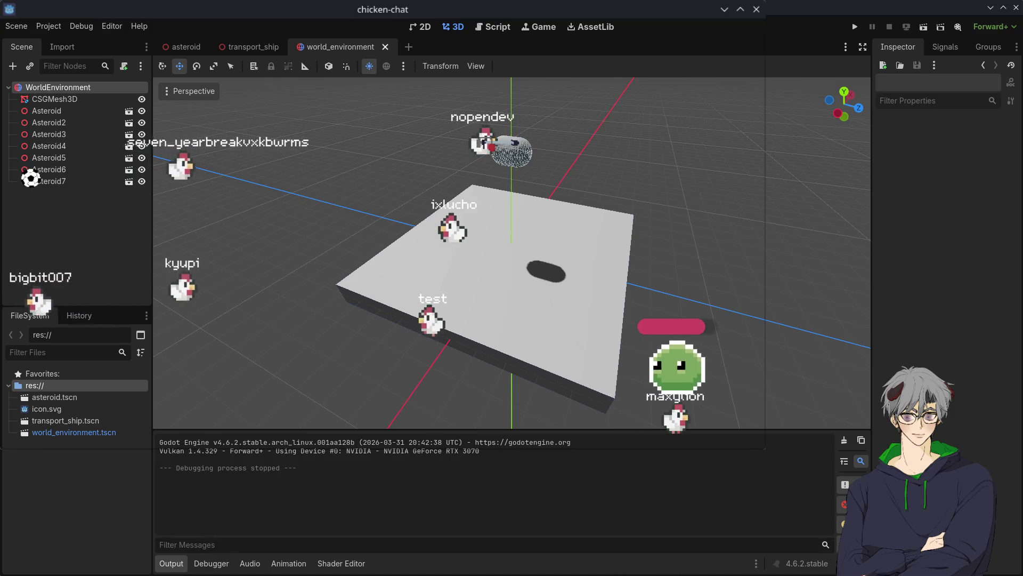
Step: Add a Camera3D, move it sideways over the plane, and run the project
left_click(737, 323)
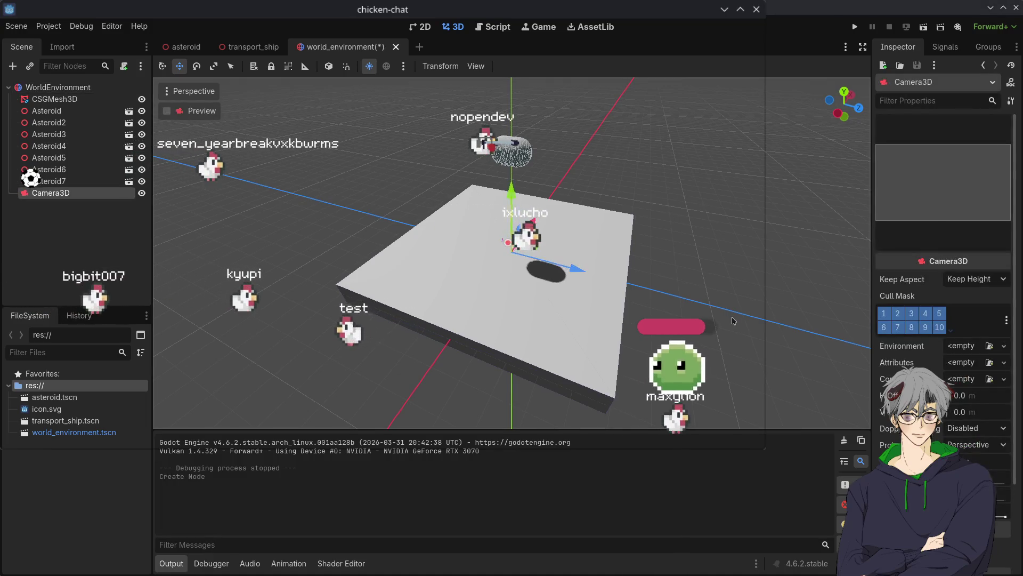
mouse_move(582, 267)
left_mouse_down()
mouse_move(638, 244)
mouse_move(634, 143)
left_mouse_up()
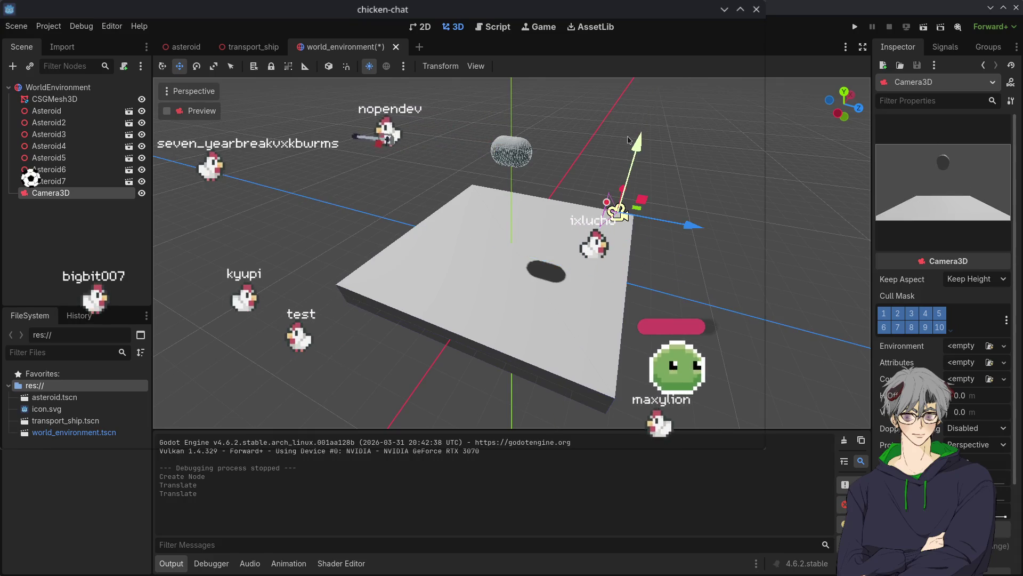
left_click(855, 27)
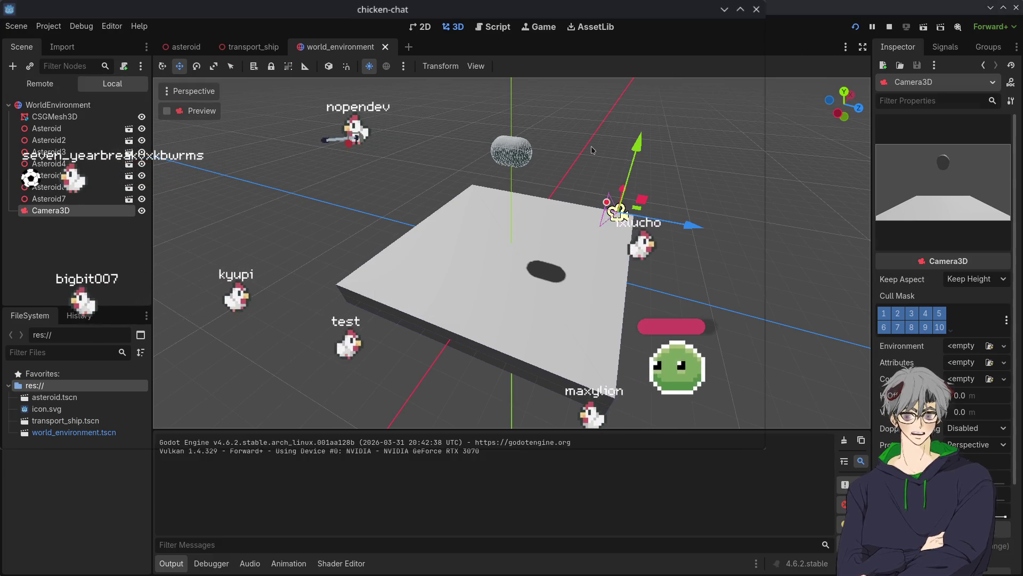
Step: Inspect the Camera3D, CSGMesh3D plane and Asteroid7, then switch to the transport_ship scene
left_click(375, 119)
left_click_drag(374, 118, 115, 131)
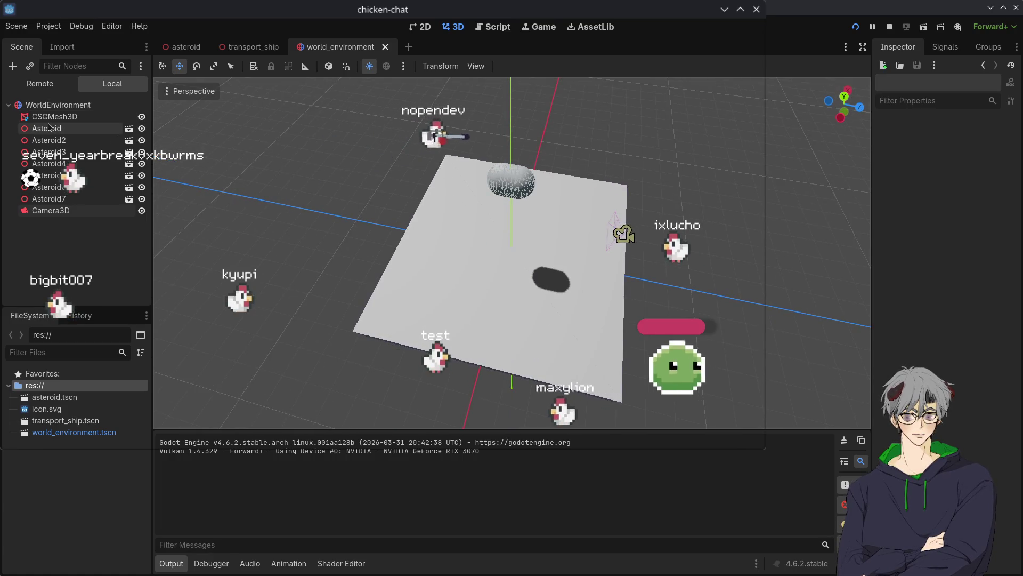
left_click(52, 212)
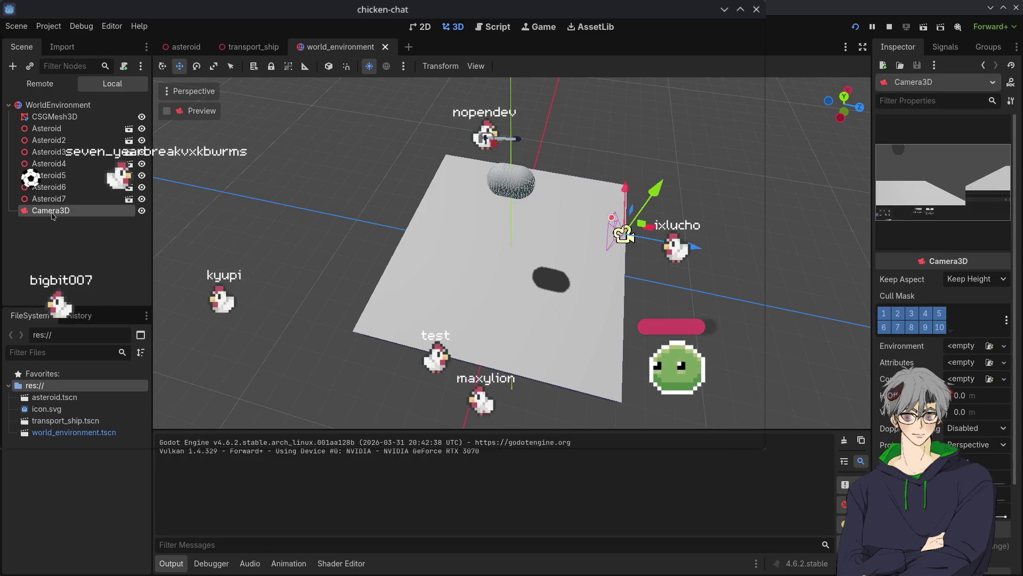
left_click(494, 280)
left_click_drag(494, 292, 448, 229)
left_click(511, 153)
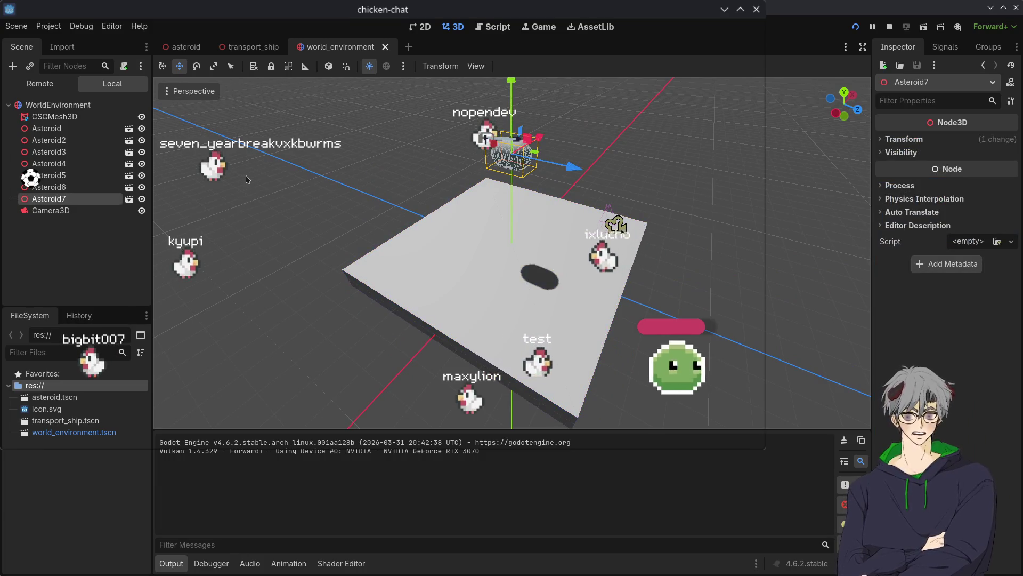
left_click(249, 47)
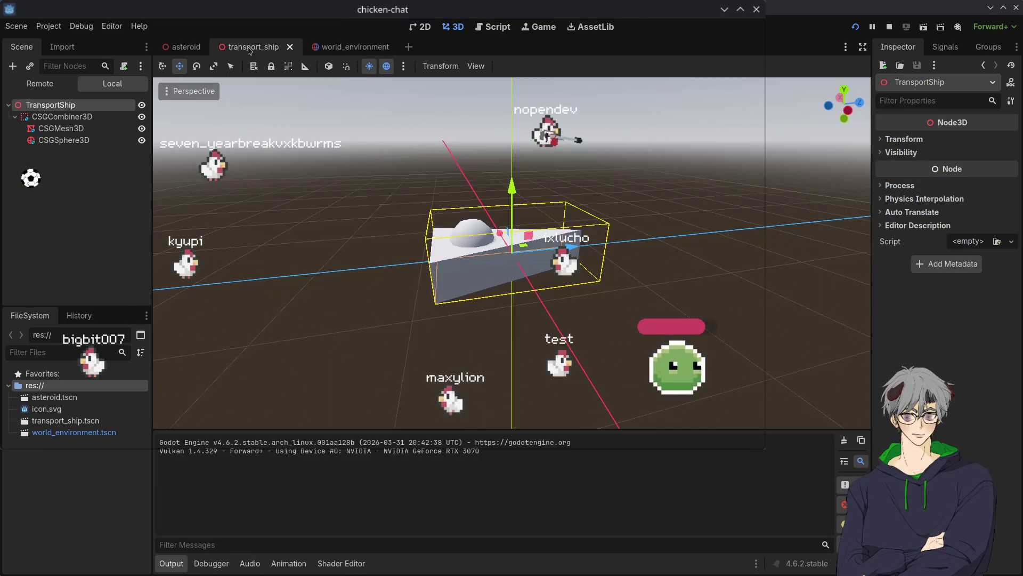
Step: In the asteroid scene, move CSGCombiner3D under RigidBody3D and save
left_click(355, 48)
left_click(256, 47)
left_click(172, 49)
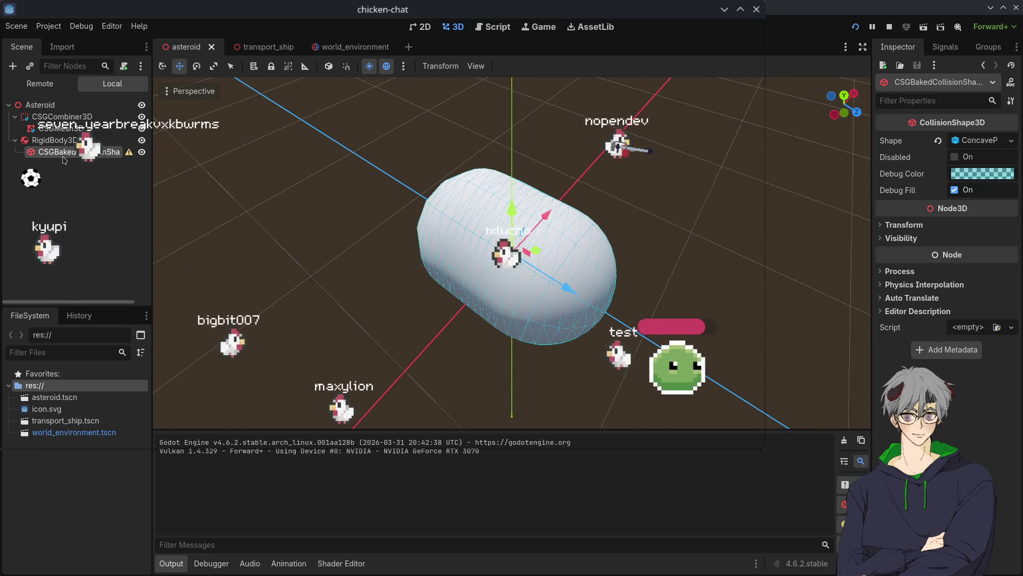
left_click(50, 139)
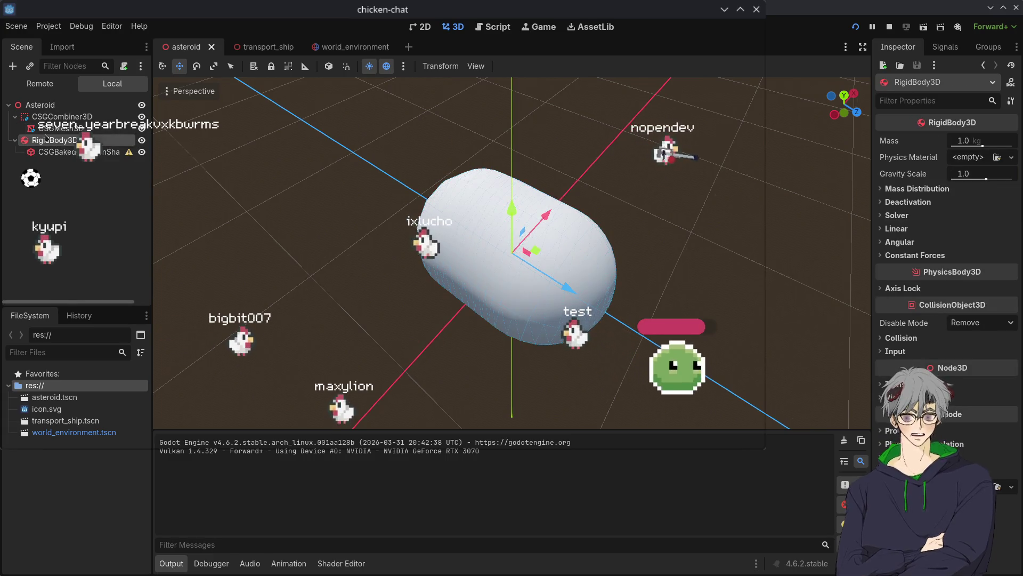
left_click(54, 116)
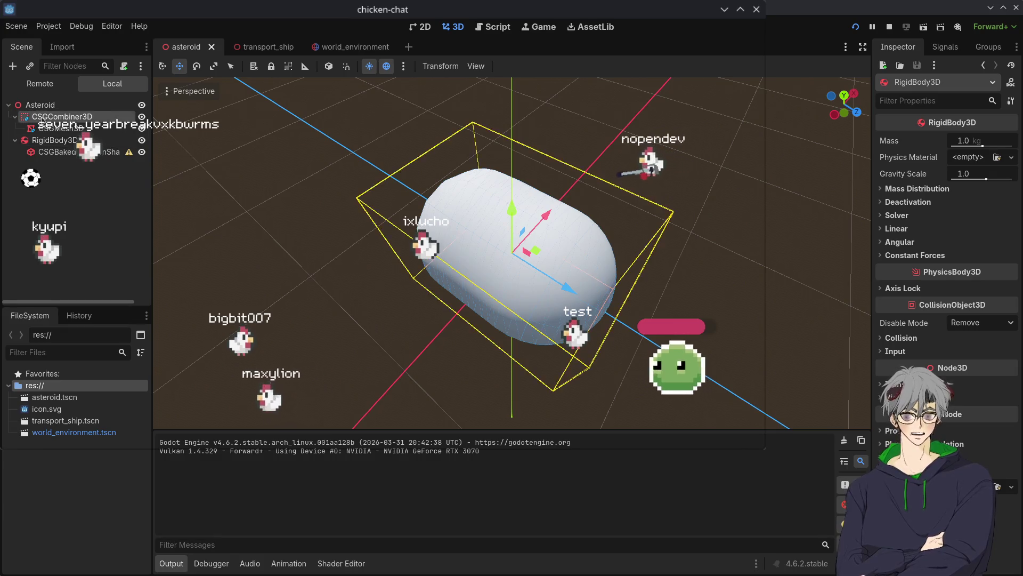
left_click_drag(48, 139, 49, 139)
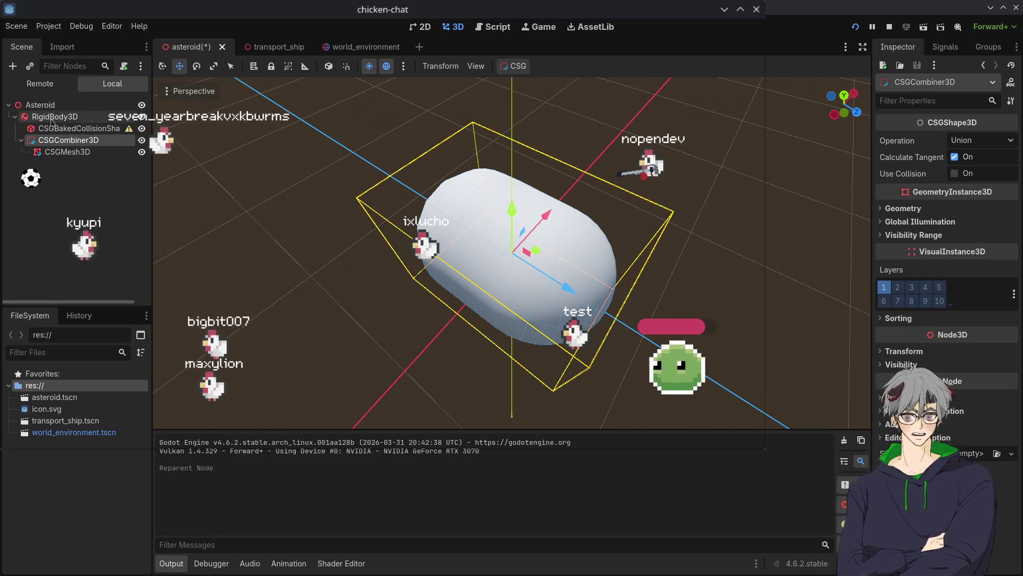
key("ctrl+s")
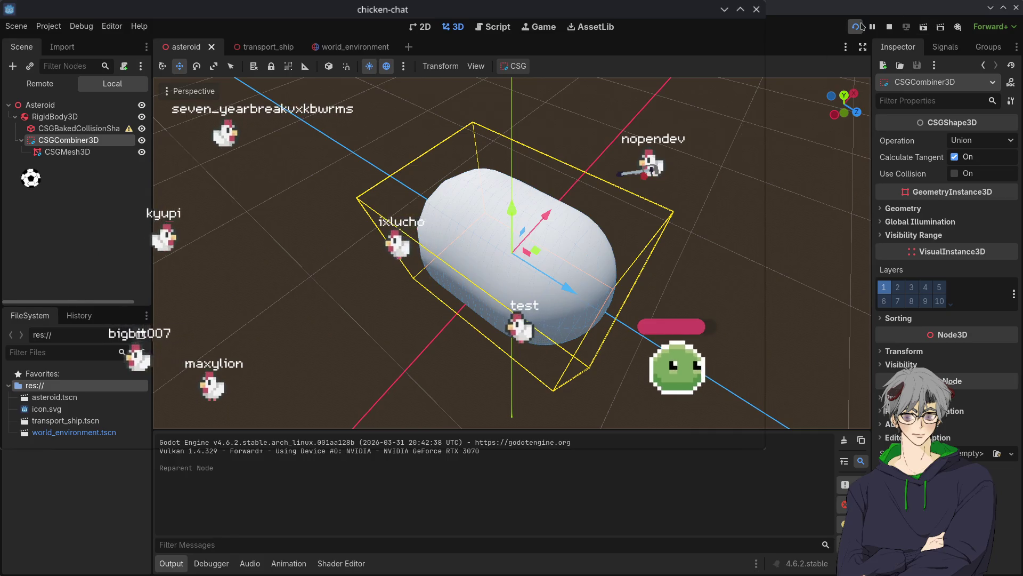
Step: Stop the game, run it again, stop it, and cycle to the next scene
key("F8")
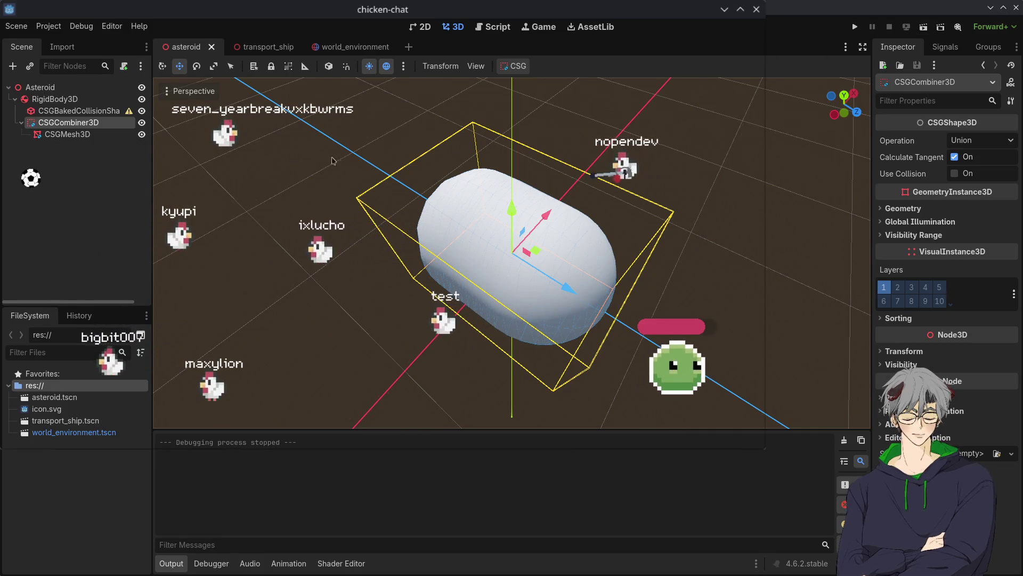
left_click(855, 27)
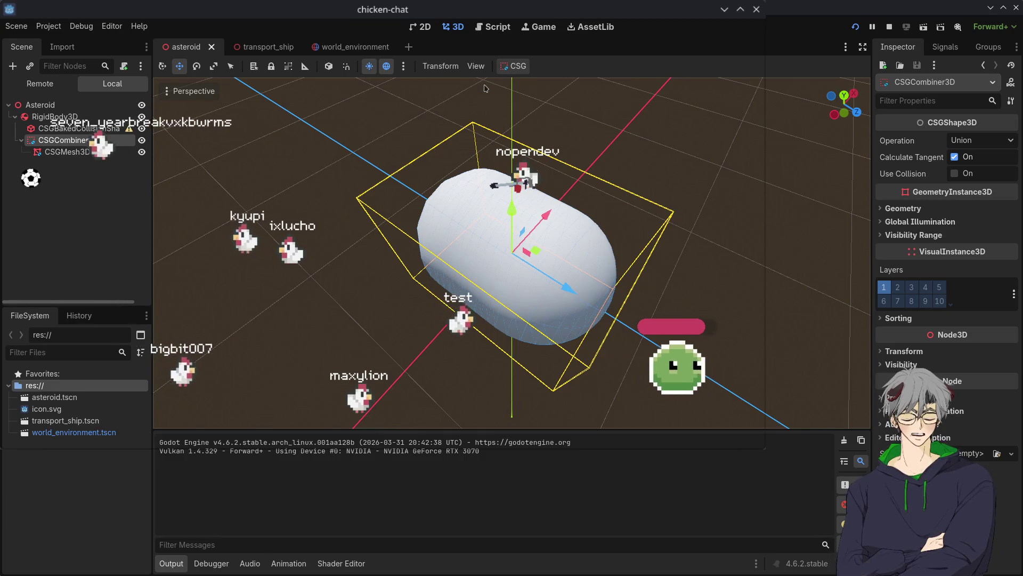
key("F8")
key("ctrl+Tab")
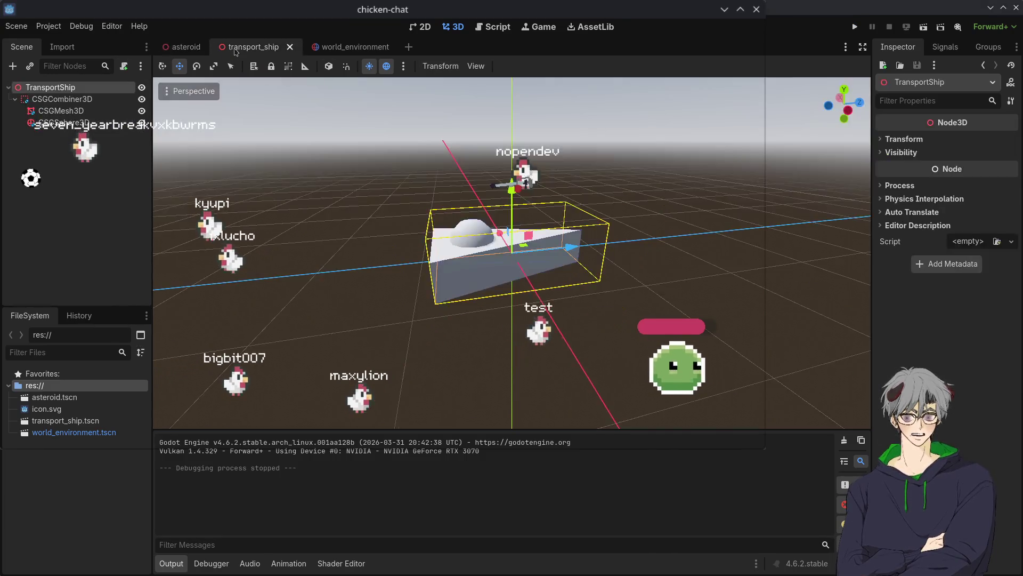
Step: In world_environment, add a CollisionShape3D child to the CSGMesh3D plane
left_click(344, 49)
left_click(512, 336)
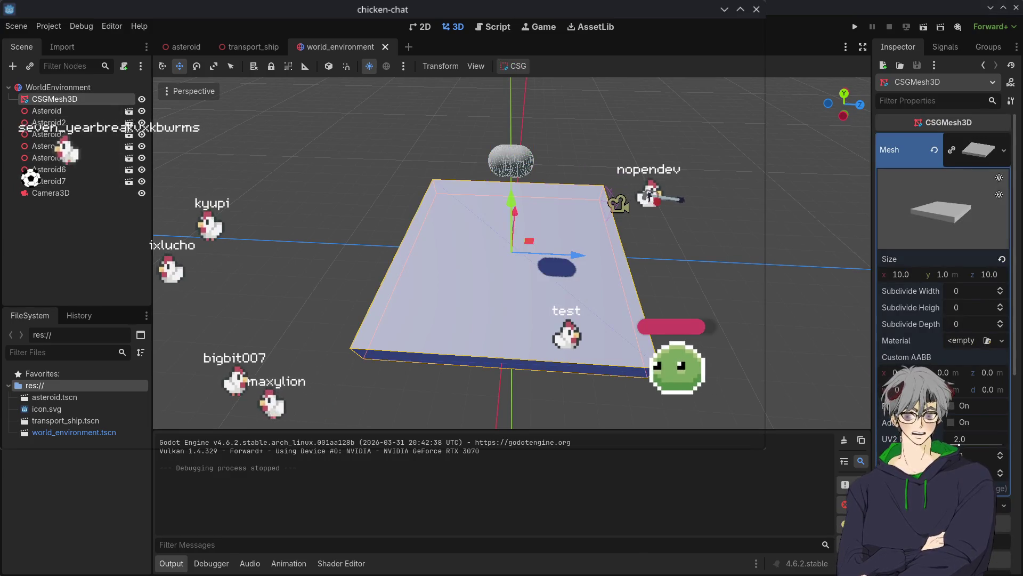
key("ctrl+a")
key("Return")
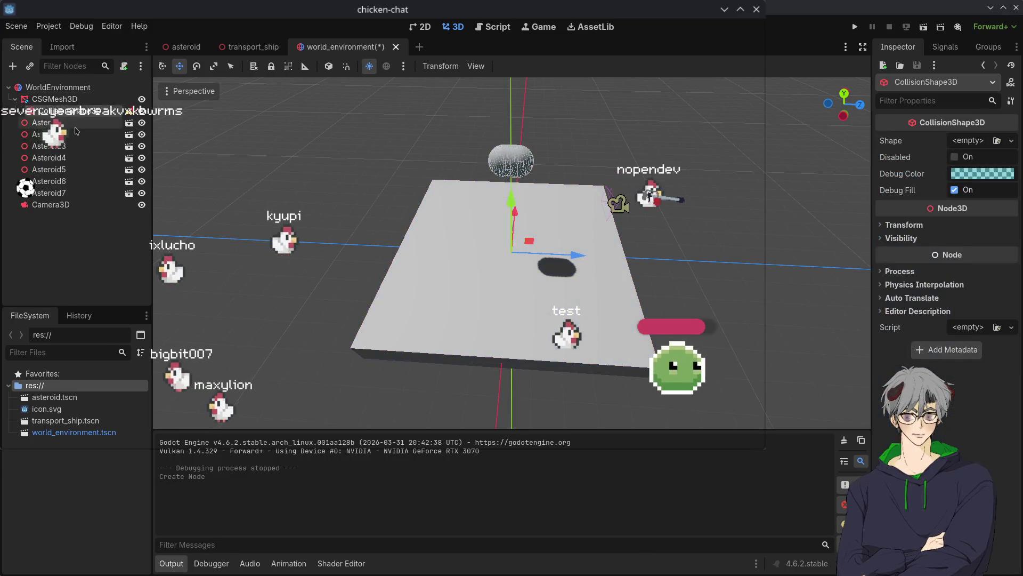
Step: Nest the plane's baked collision shape under CollisionShape3D, change that node's type, and save and run
left_click(39, 98)
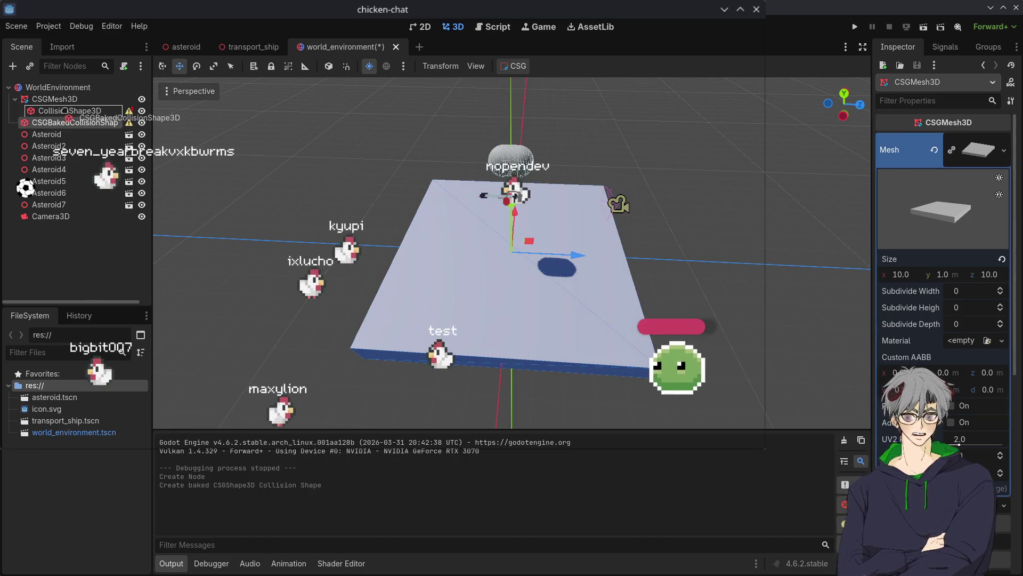
left_click_drag(69, 122, 71, 115)
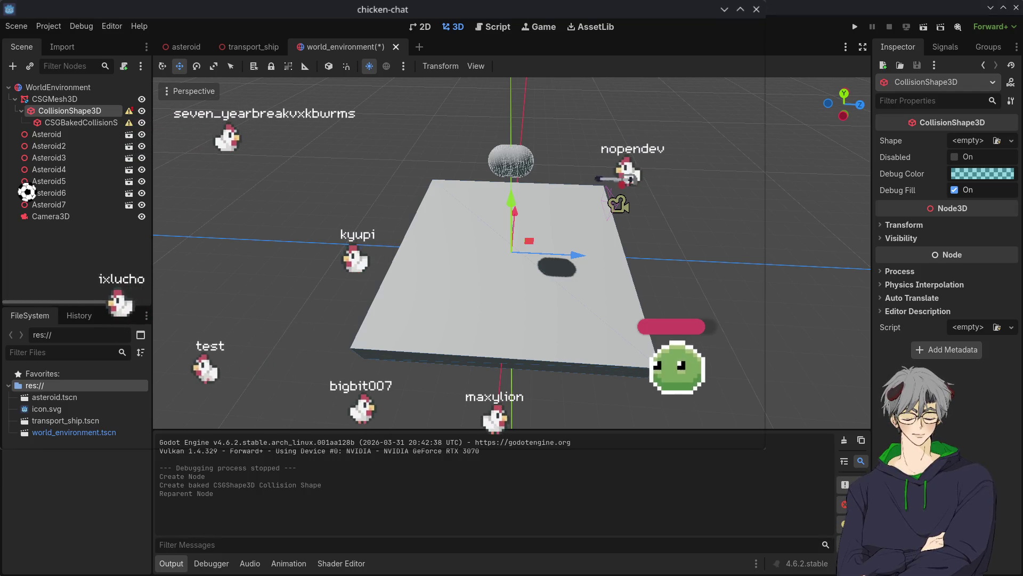
left_click(75, 124)
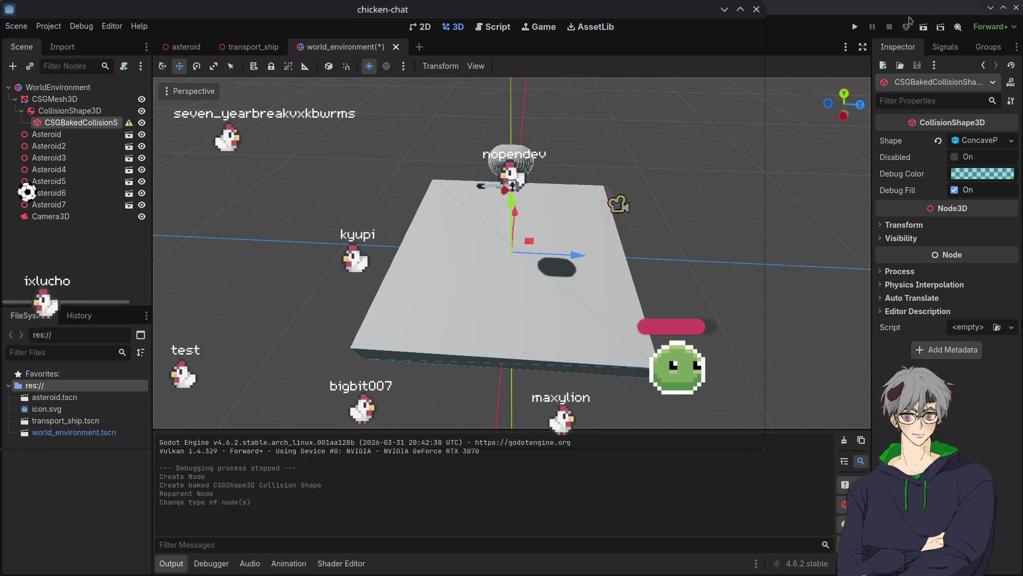
key("F5")
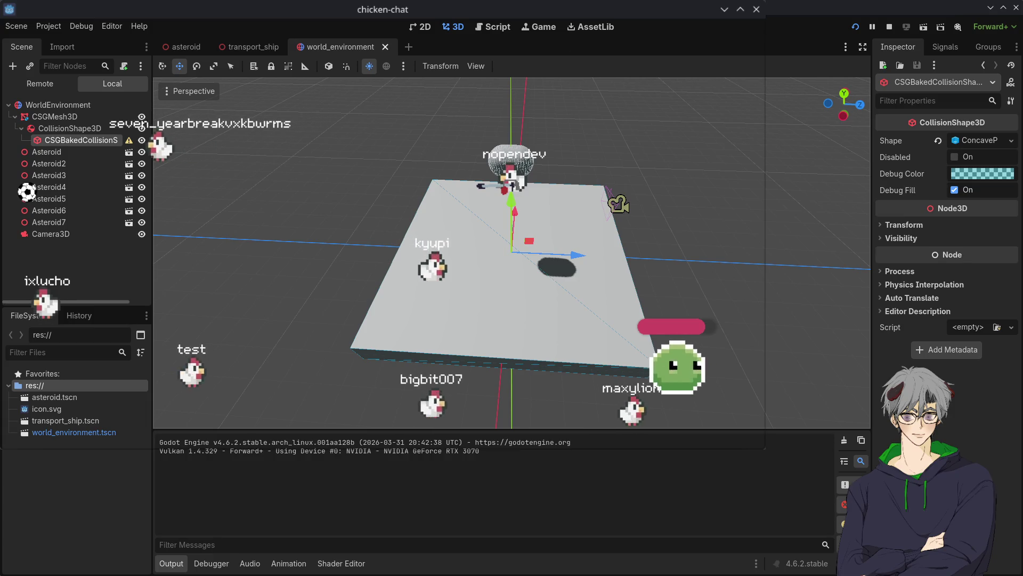
Step: Convert the CollisionShape3D node into a StaticBody3D, then test-run the game and stop it
key("F8")
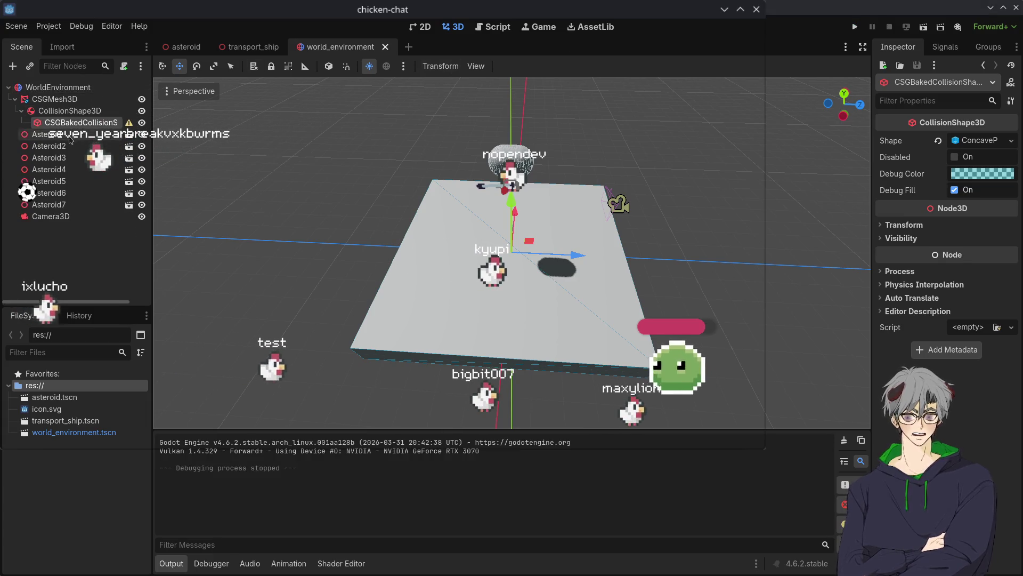
left_click(58, 112)
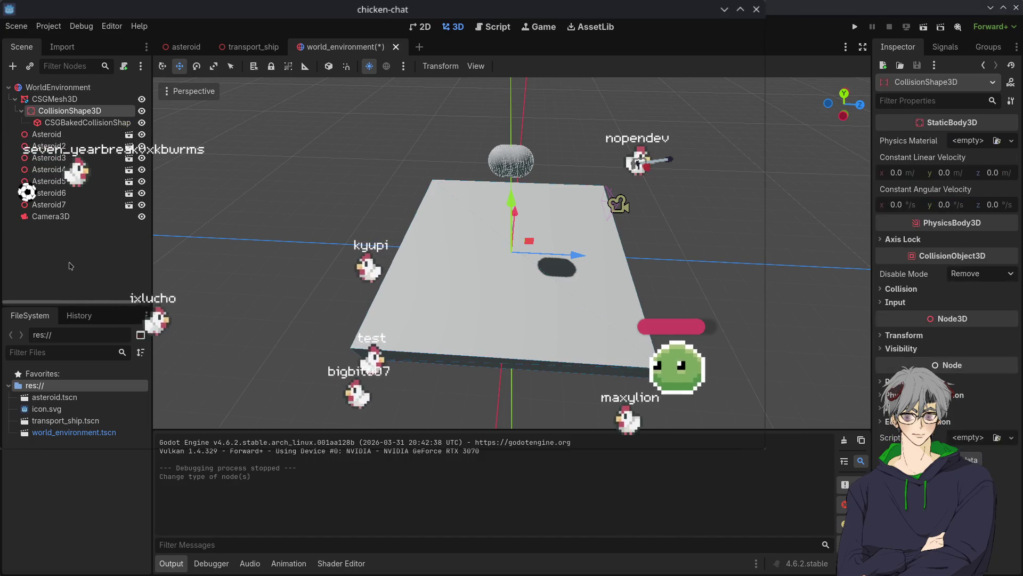
key("Return")
left_click(855, 28)
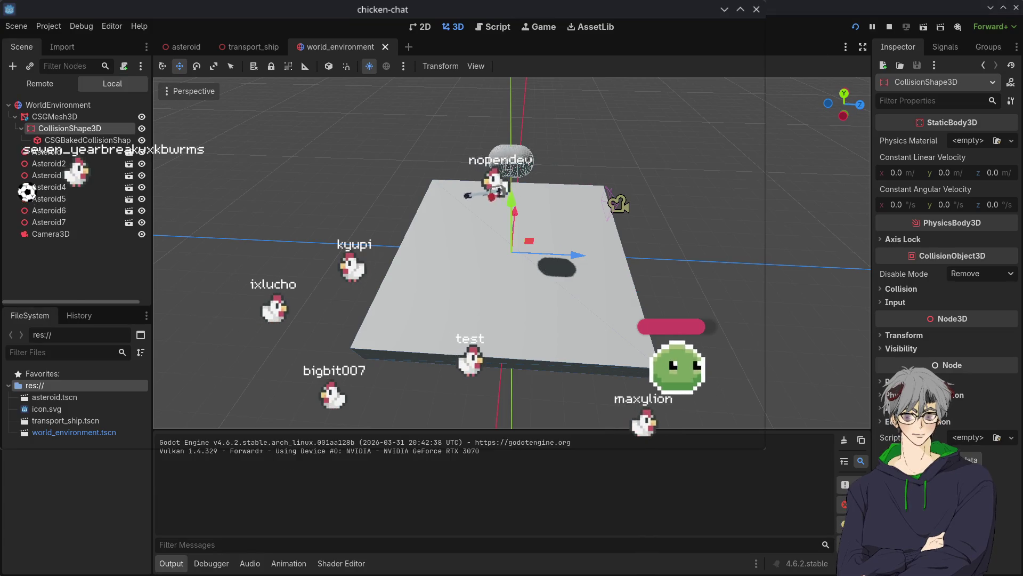
key("F8")
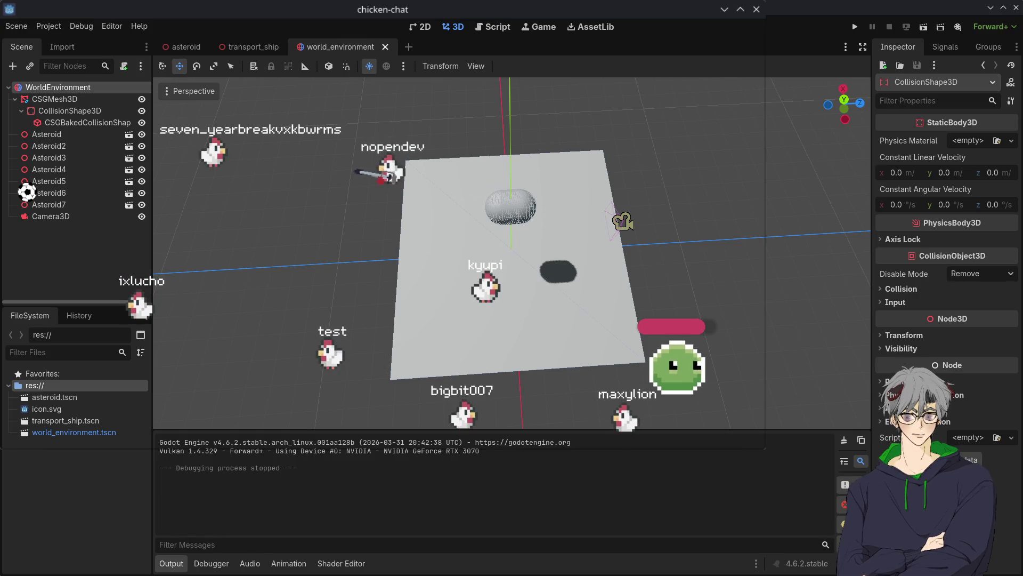
Step: Add a DirectionalLight3D and raise it above the platform
left_click(404, 65)
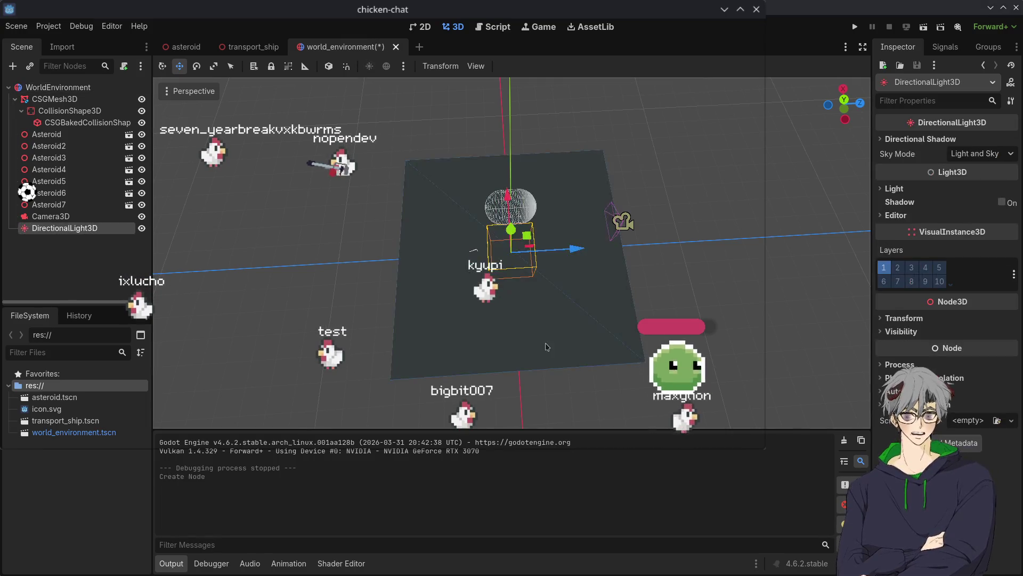
left_click_drag(578, 255, 712, 256)
left_click_drag(717, 194, 745, 92)
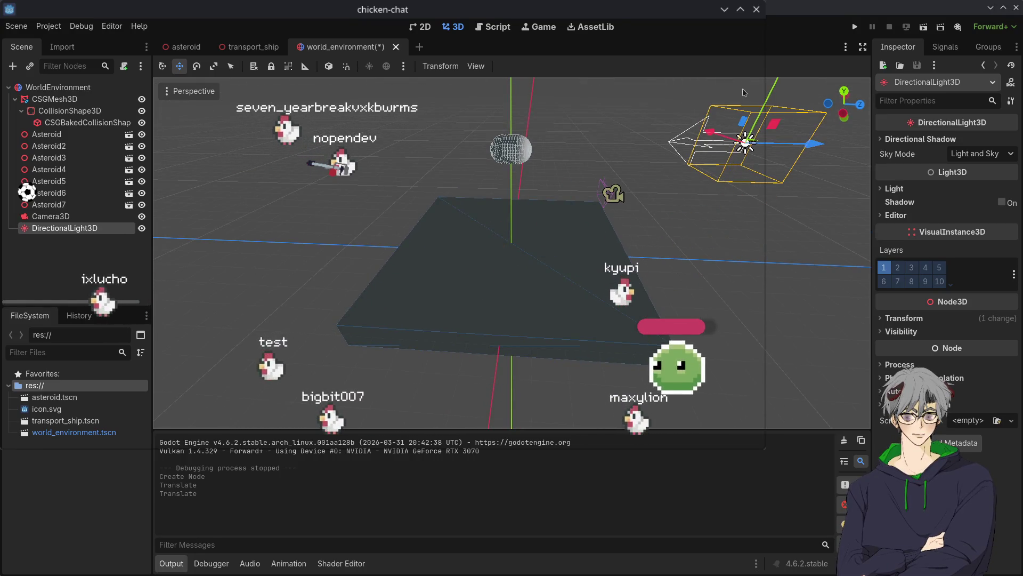
scroll(733, 123, "down", 3)
Step: Tilt the light about 39 degrees onto the platform and run the project
key("e")
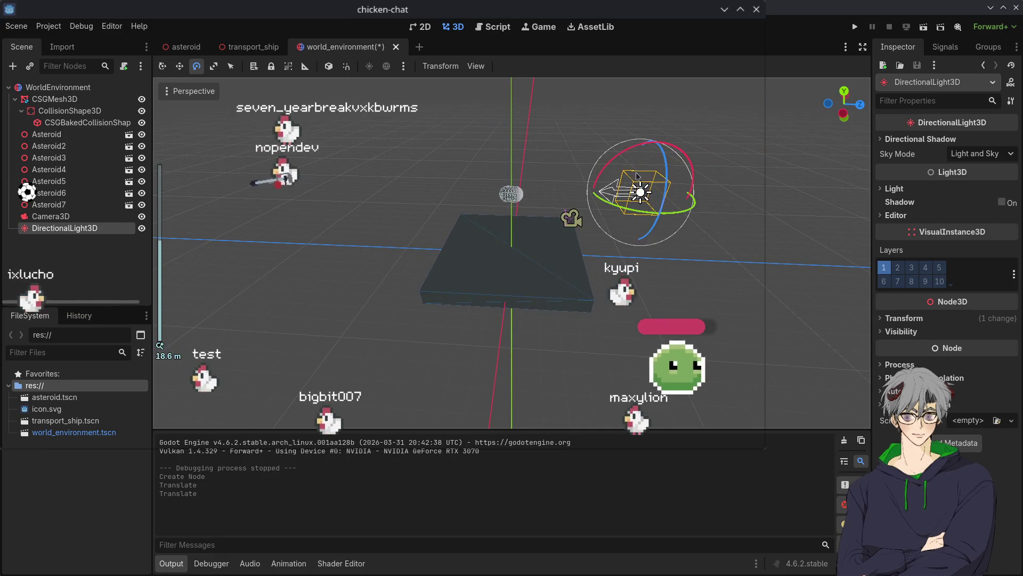
left_click_drag(642, 146, 614, 152)
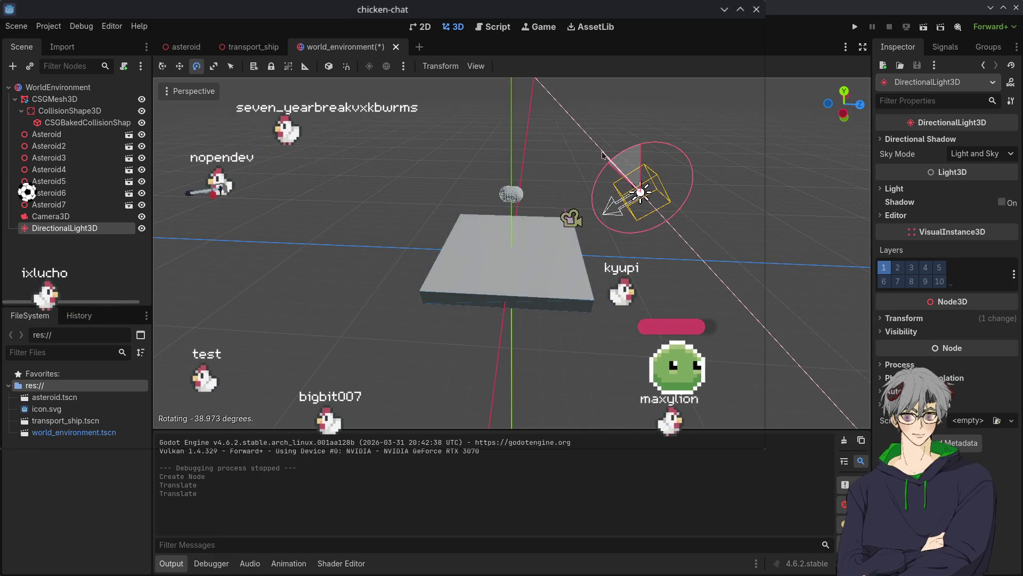
key("F5")
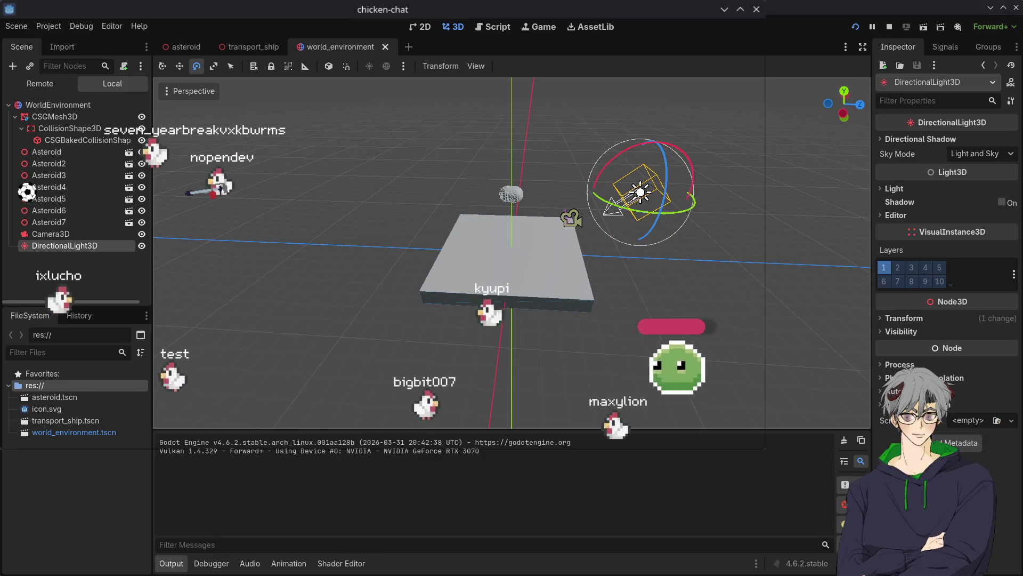
left_click(554, 269)
scroll(555, 269, "up", 3)
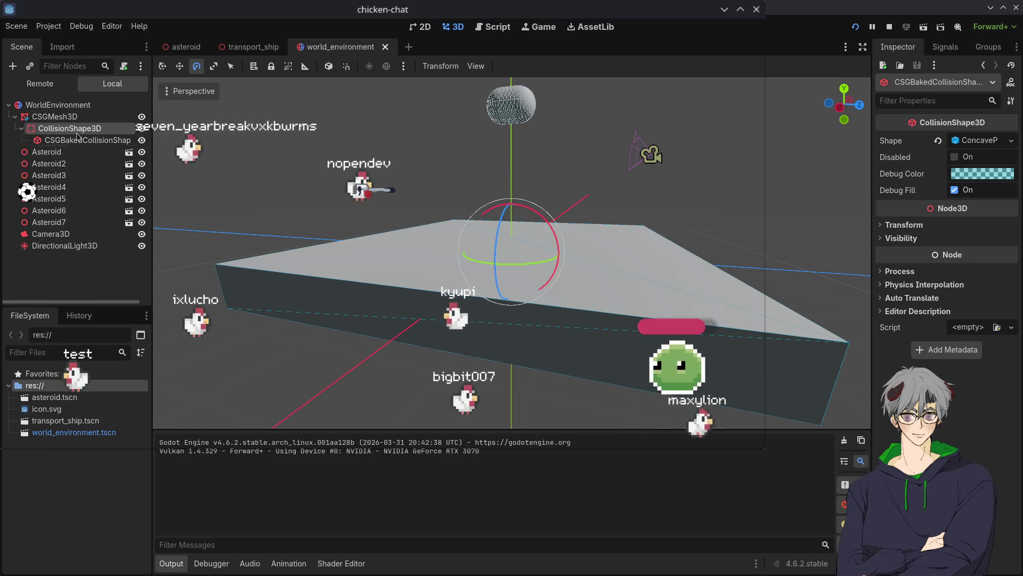
Step: Inspect the world_environment collision body, baked shape and CSGMesh3D platform from above
left_click(77, 131)
left_click(71, 140)
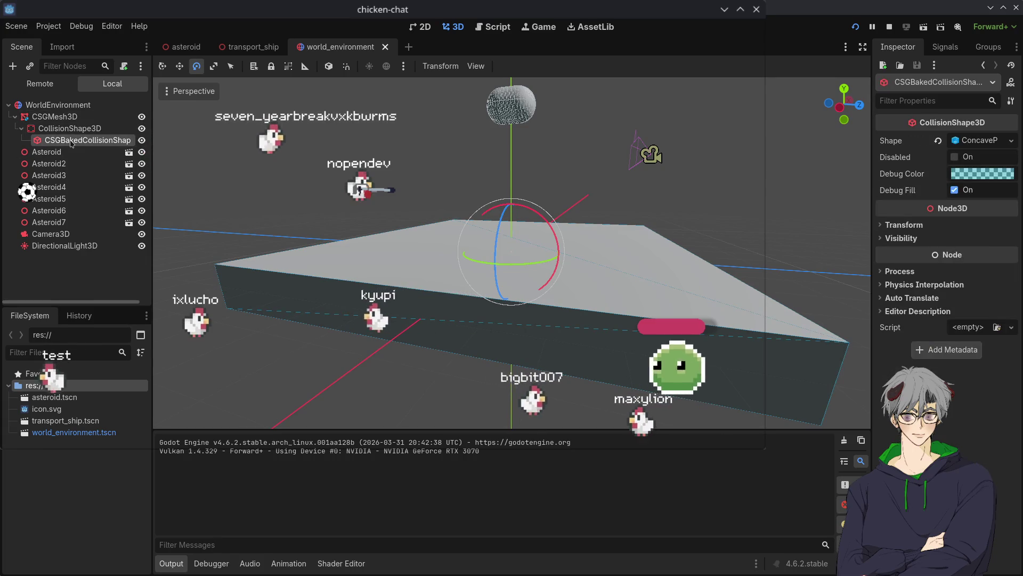
left_click(65, 128)
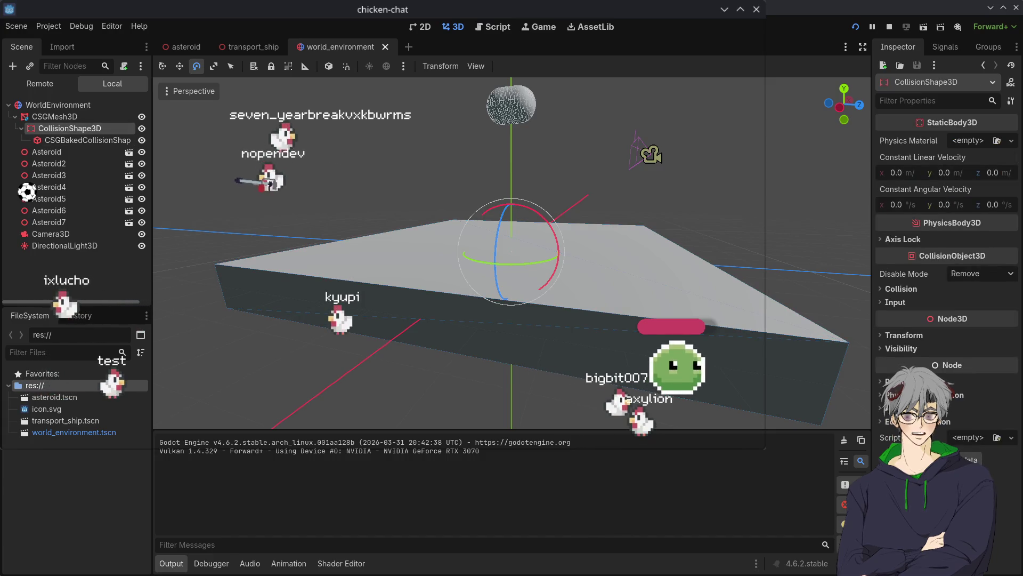
left_click(45, 118)
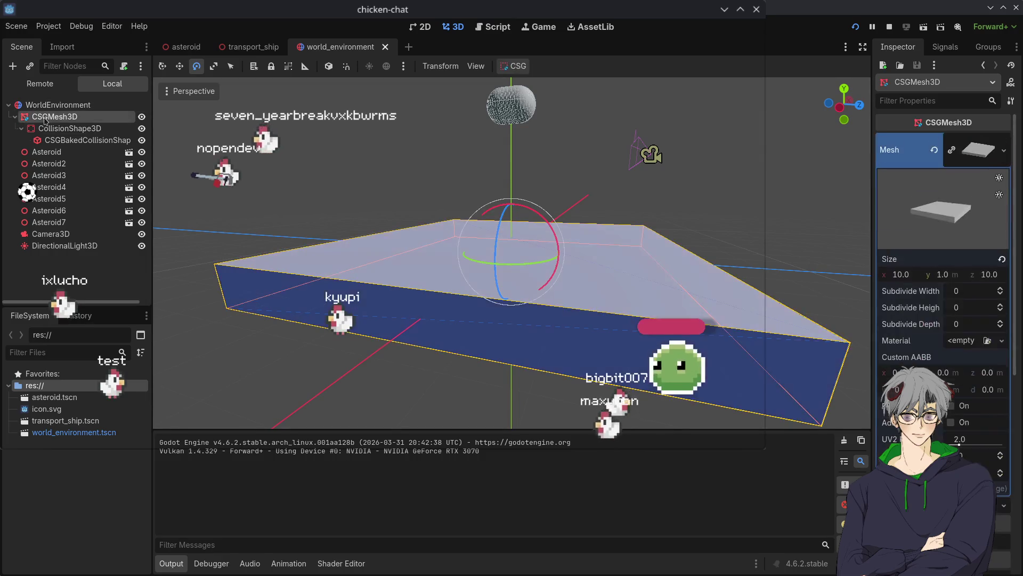
left_click_drag(417, 222, 163, 264)
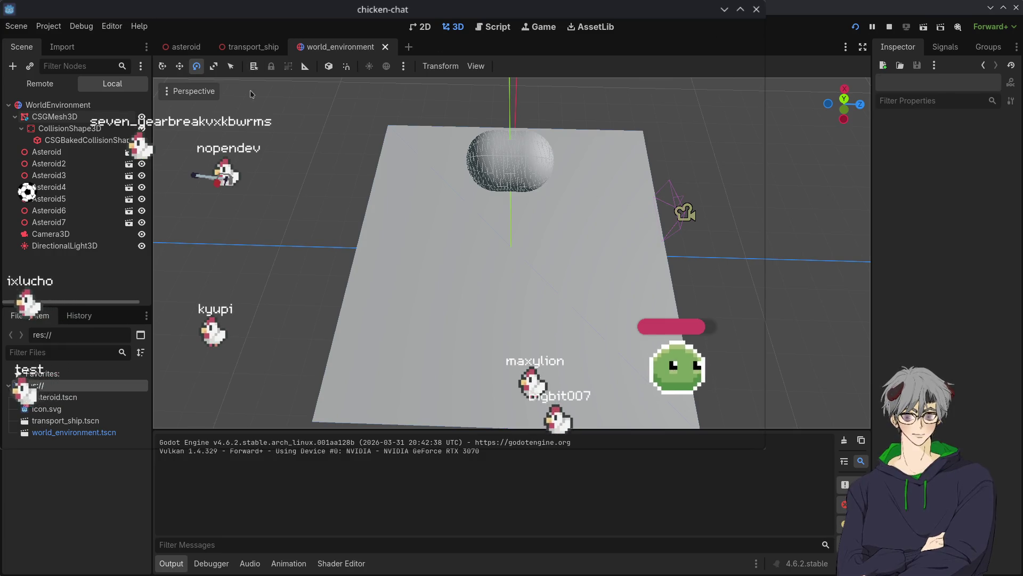
Step: Check the transport_ship nodes, close the transport_ship scene, and open the asteroid scene
left_click(259, 46)
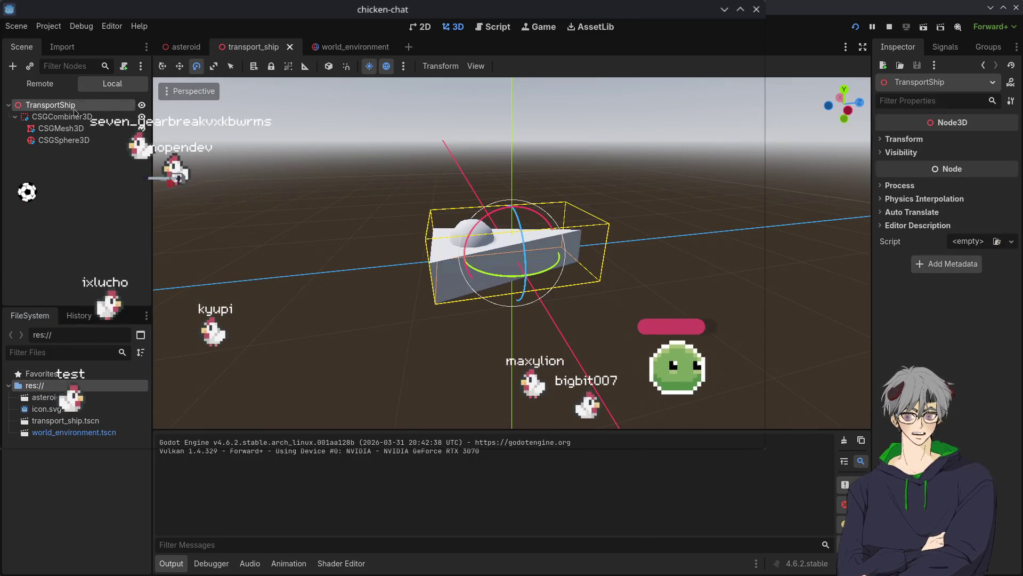
left_click(75, 139)
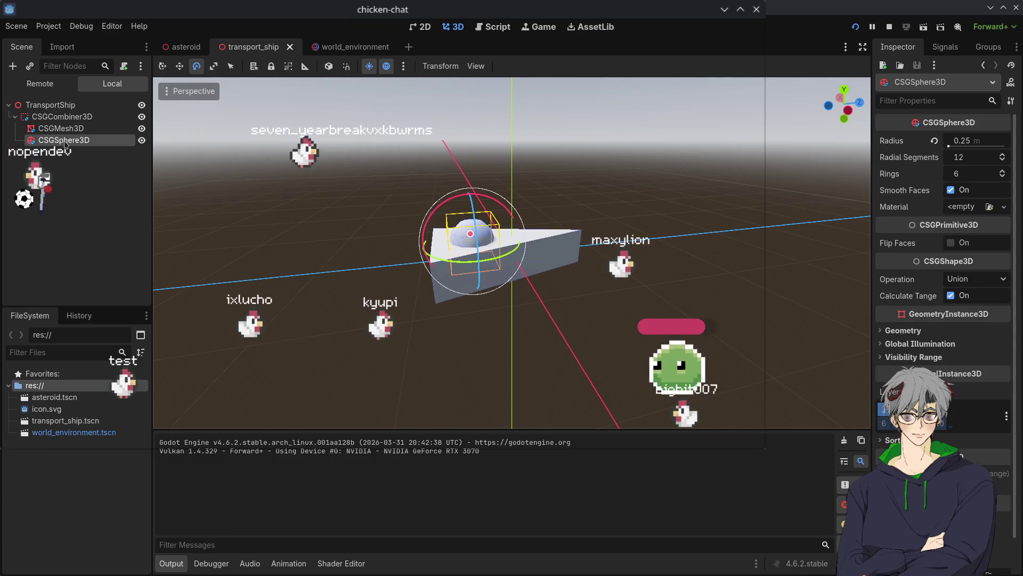
key("Up")
key("Up")
key("Up")
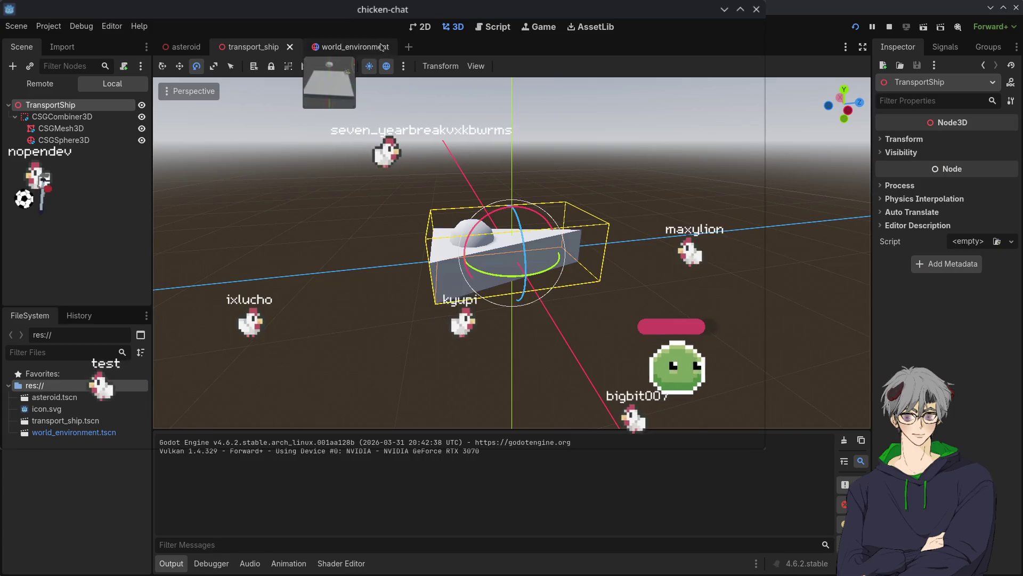
left_click(381, 47)
middle_click(250, 47)
left_click(198, 48)
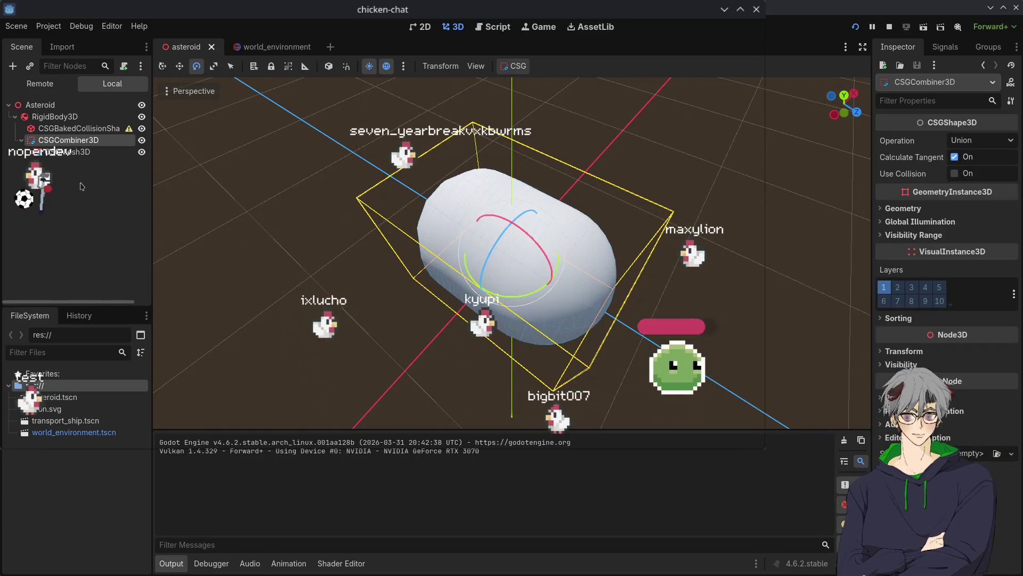
Step: Replace the asteroid's concave baked collision shape with a new SphereShape3D
left_click(62, 128)
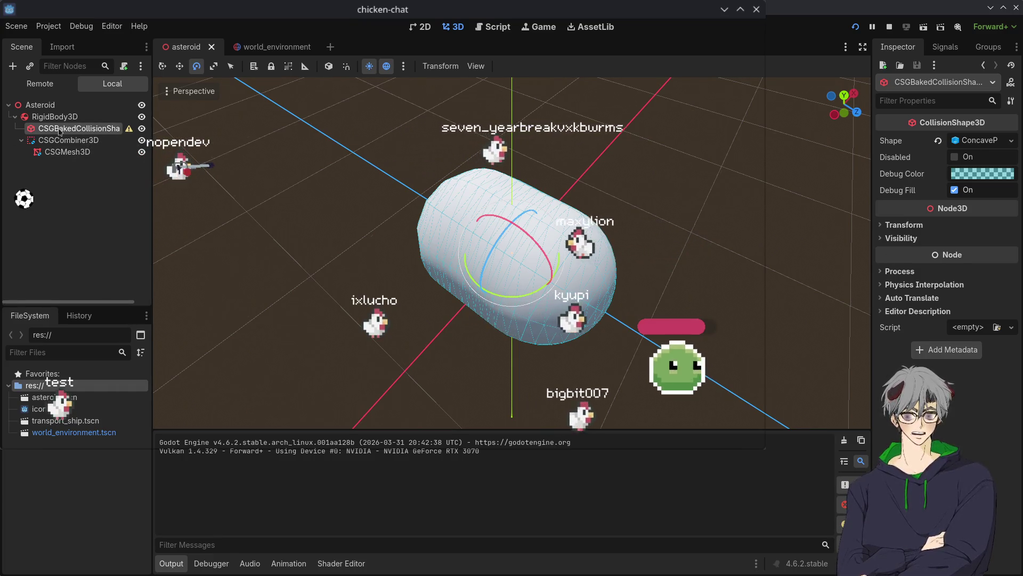
left_click(974, 143)
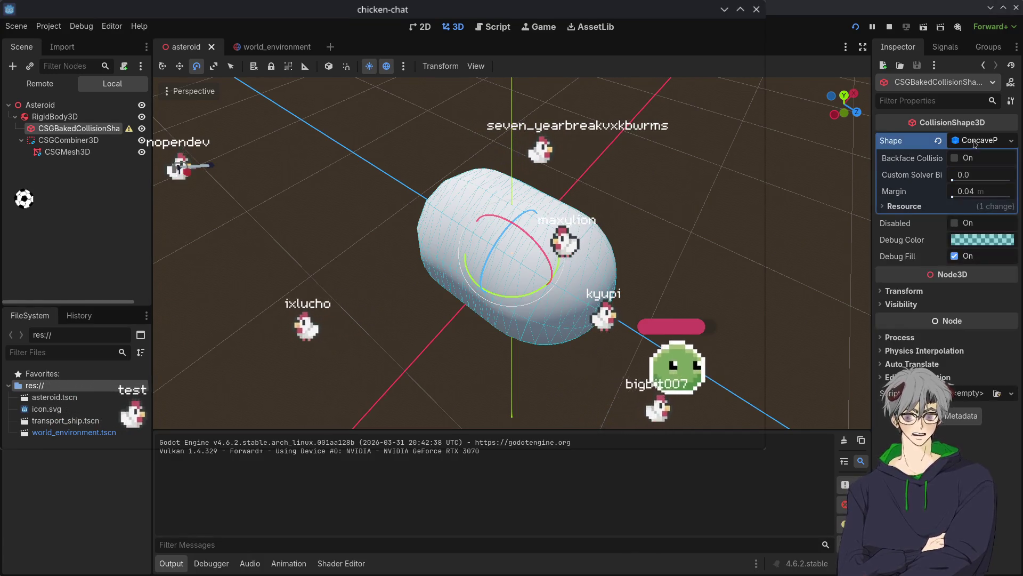
left_click(973, 142)
left_click(974, 142)
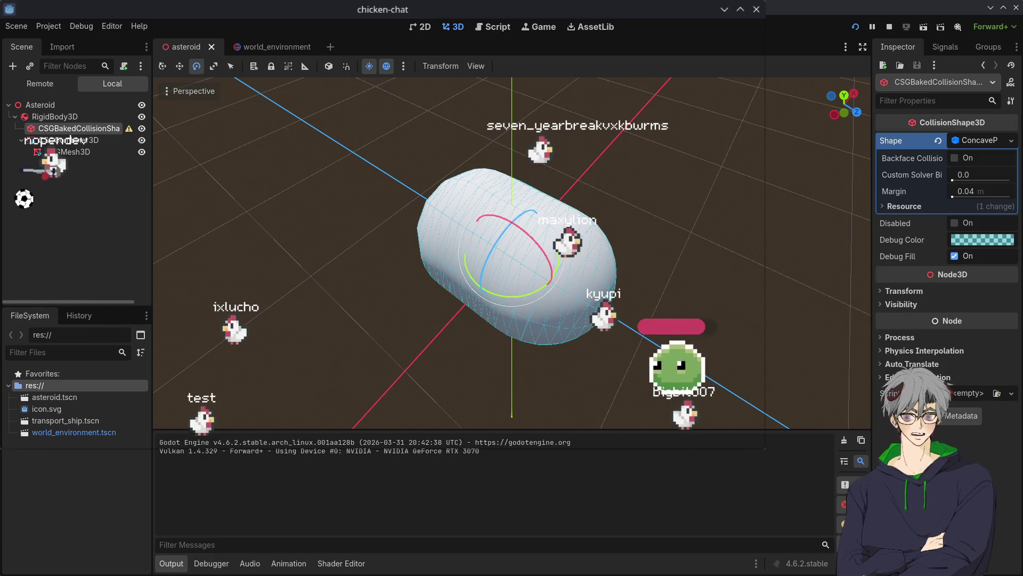
left_click(981, 143)
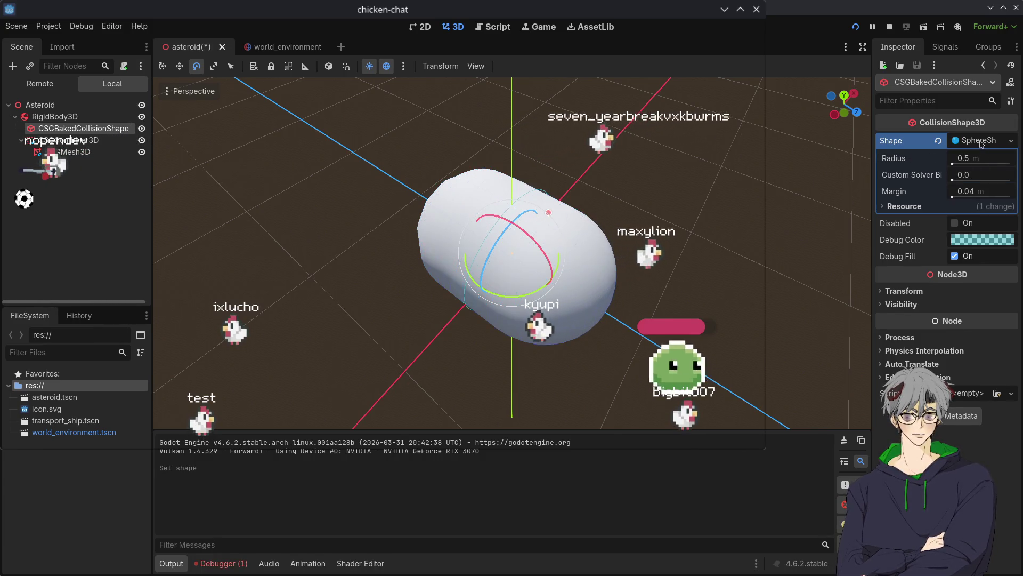
Step: Compare the sphere against the asteroid mesh from several angles and expand the sphere's settings
mouse_move(512, 213)
left_mouse_down()
mouse_move(550, 215)
mouse_move(629, 271)
mouse_move(484, 286)
left_mouse_up()
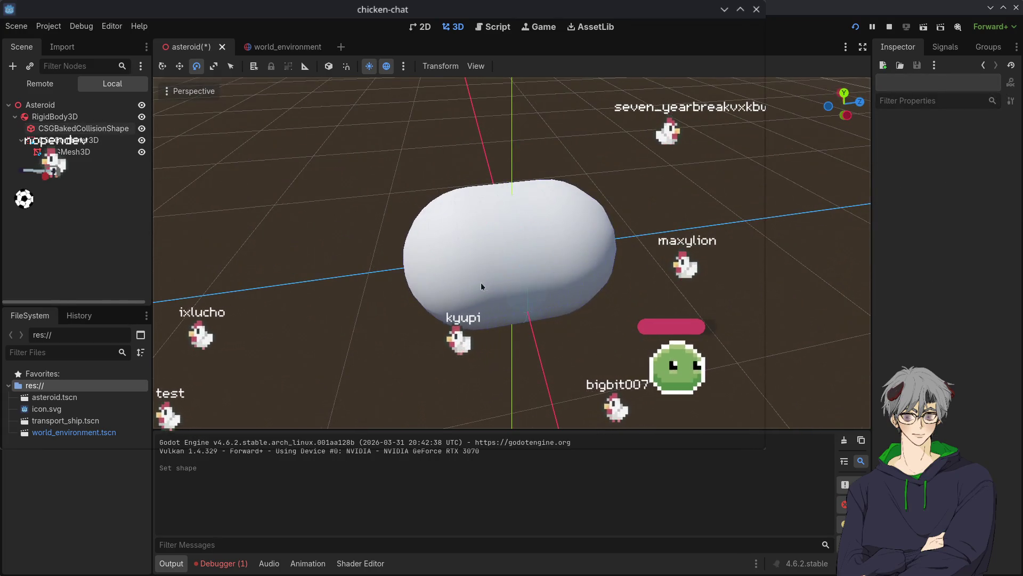
scroll(484, 286, "up", 3)
scroll(358, 265, "down", 3)
left_click(69, 140)
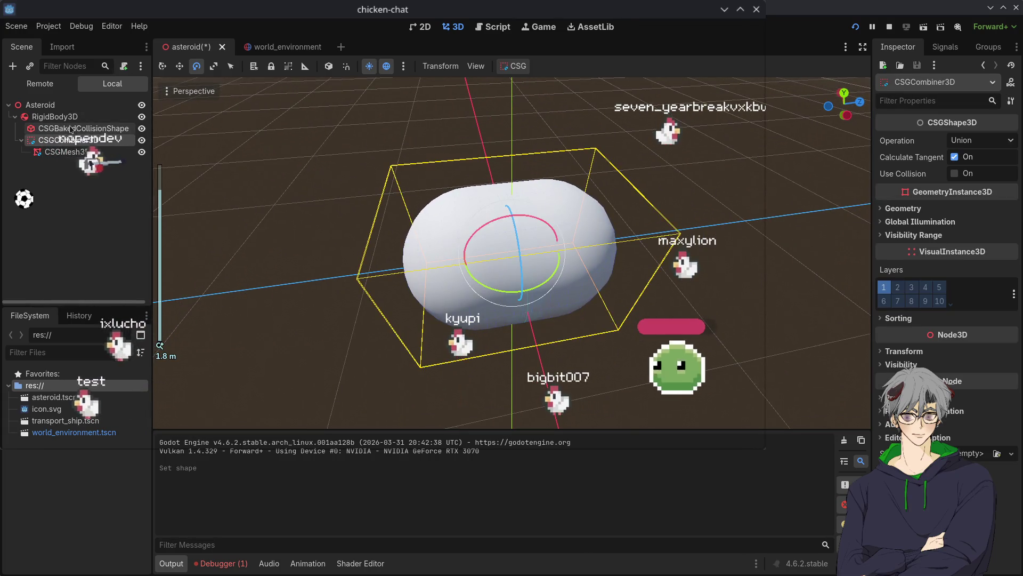
left_click(70, 129)
scroll(533, 240, "up", 4)
mouse_move(533, 240)
left_mouse_down()
mouse_move(617, 241)
mouse_move(479, 267)
left_mouse_up()
left_click(52, 150)
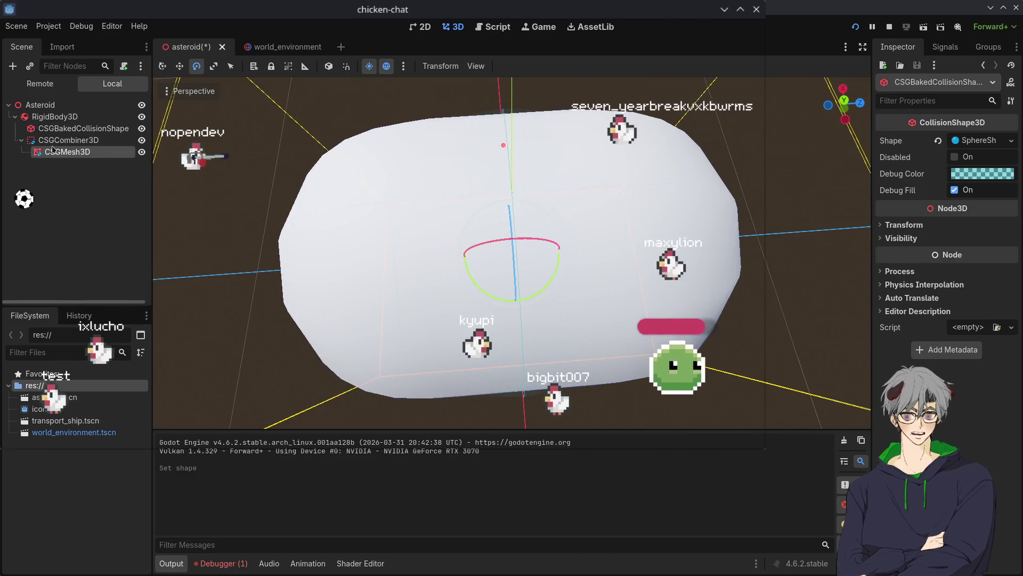
left_click(64, 140)
left_click(73, 128)
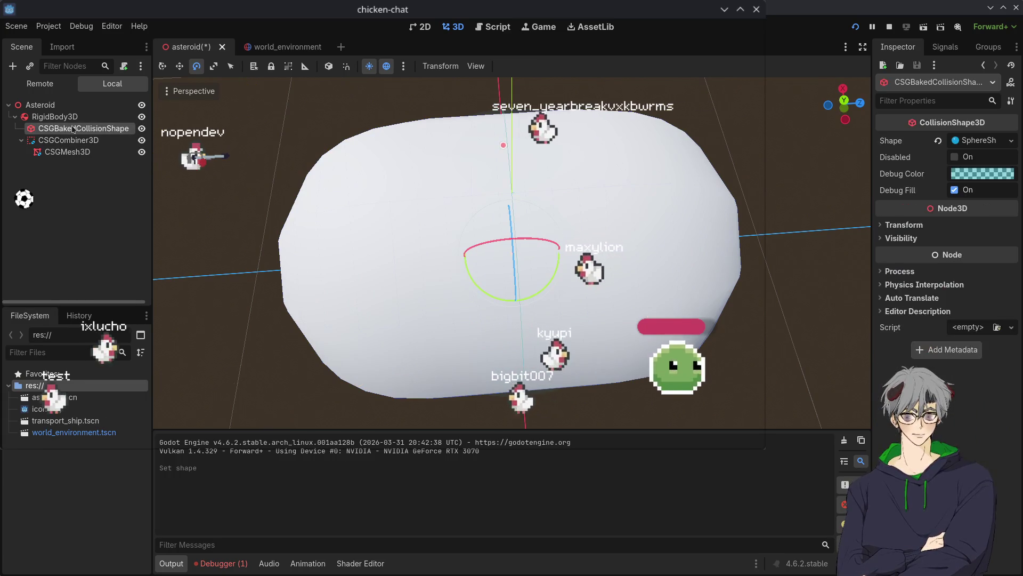
mouse_move(479, 107)
left_mouse_down()
mouse_move(483, 132)
mouse_move(639, 341)
mouse_move(645, 335)
mouse_move(634, 333)
left_mouse_up()
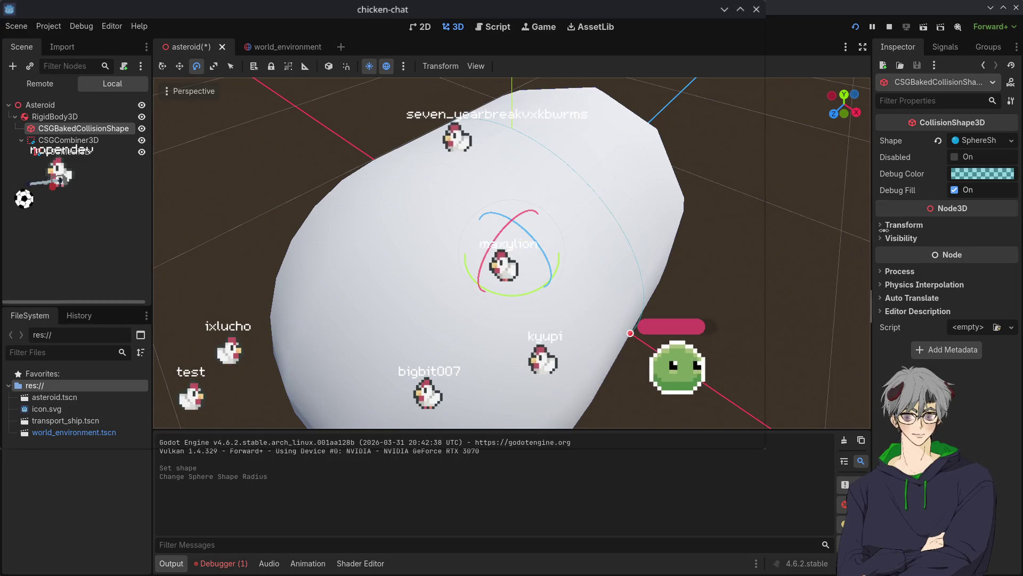
left_click(970, 140)
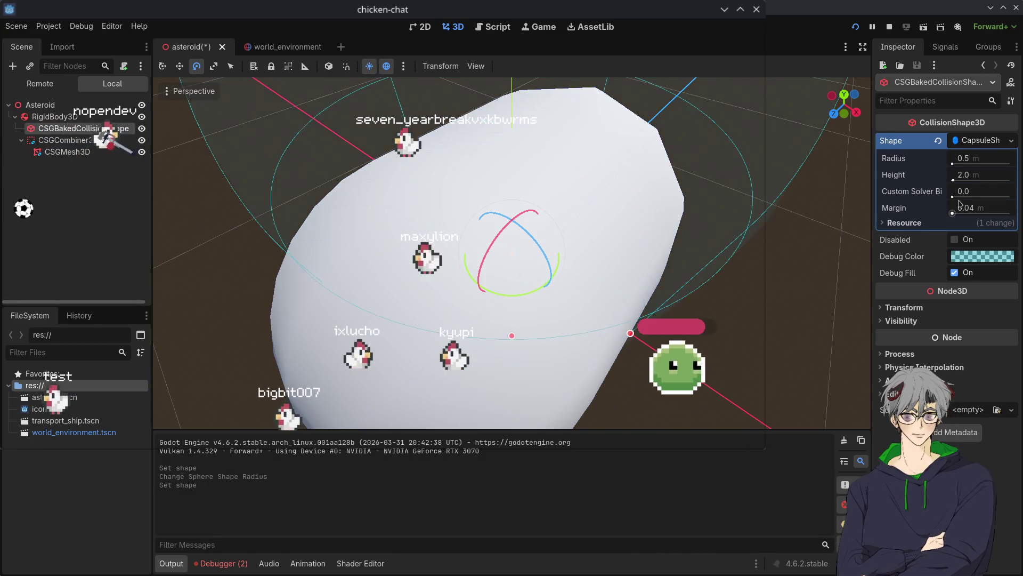
Step: Rotate the capsule shape to lie horizontally and set its height to 1.0
scroll(441, 213, "down", 5)
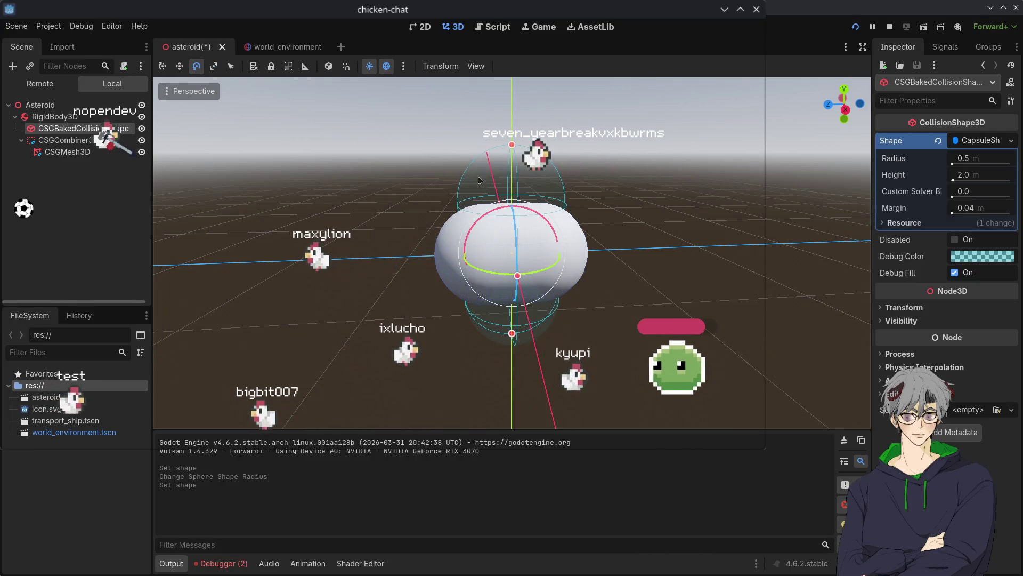
left_click_drag(496, 205, 589, 225)
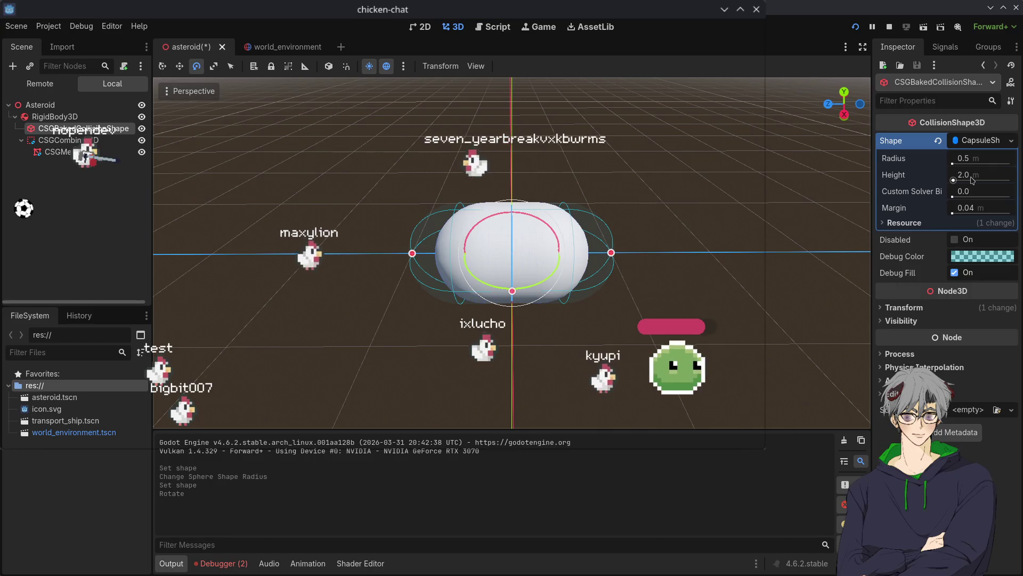
type("1")
key("Return")
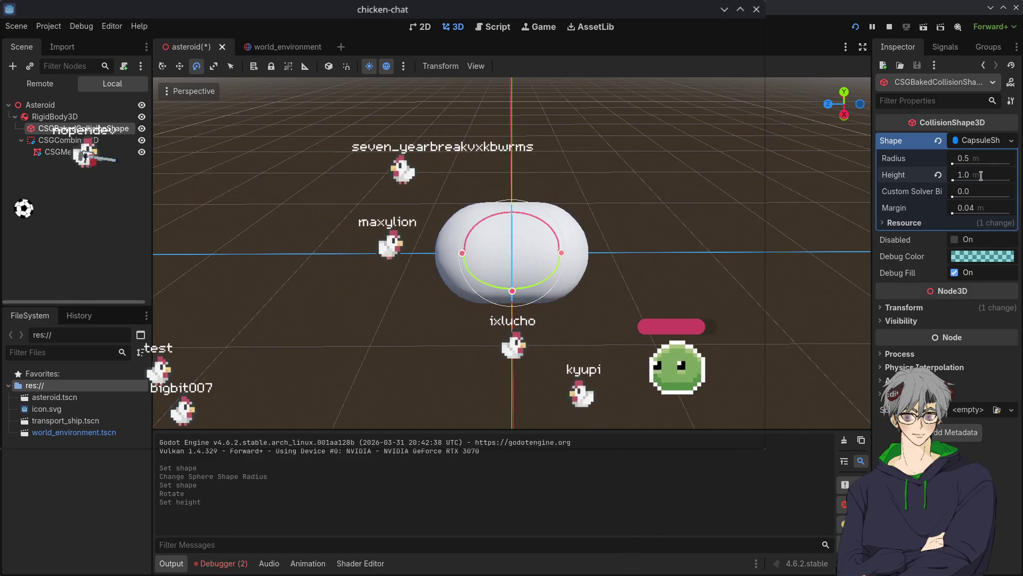
Step: Hide the CSG mesh, set the capsule height to 1.5, and view it side-on
mouse_move(613, 256)
left_mouse_down()
mouse_move(549, 300)
mouse_move(557, 249)
mouse_move(506, 280)
left_mouse_up()
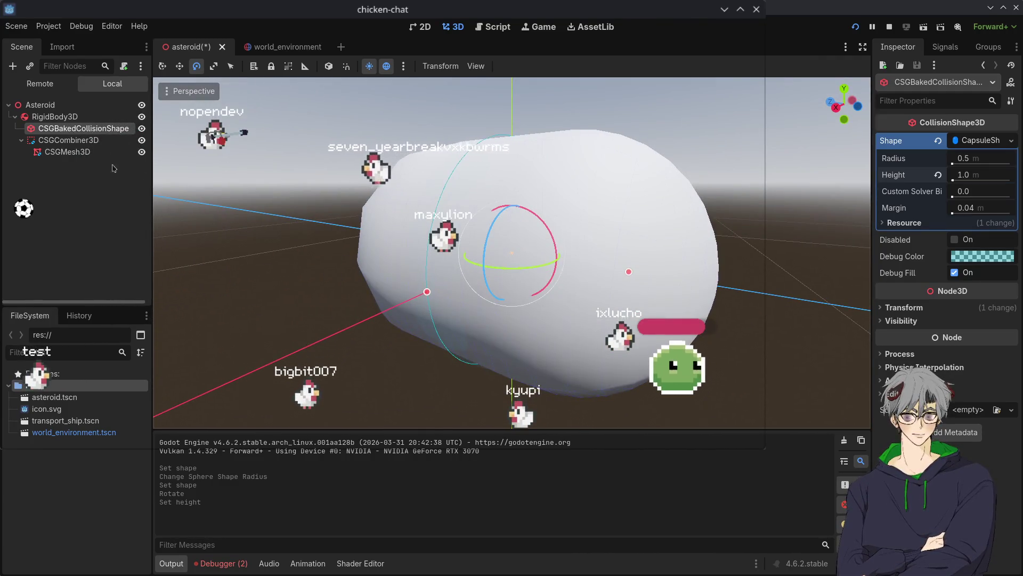
left_click(141, 152)
left_click(142, 152)
left_click(142, 152)
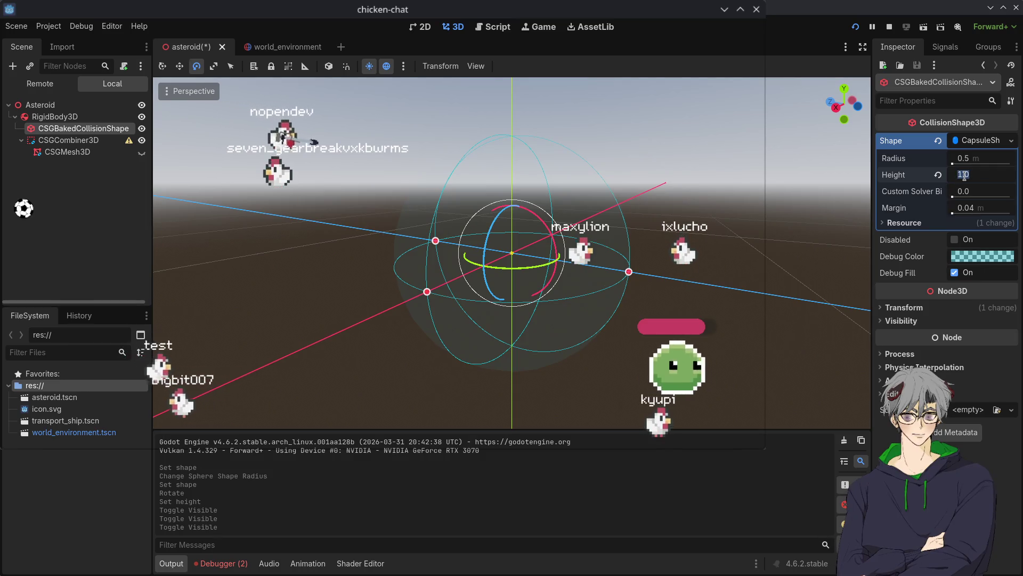
type("5")
key("Return")
key("KP_6")
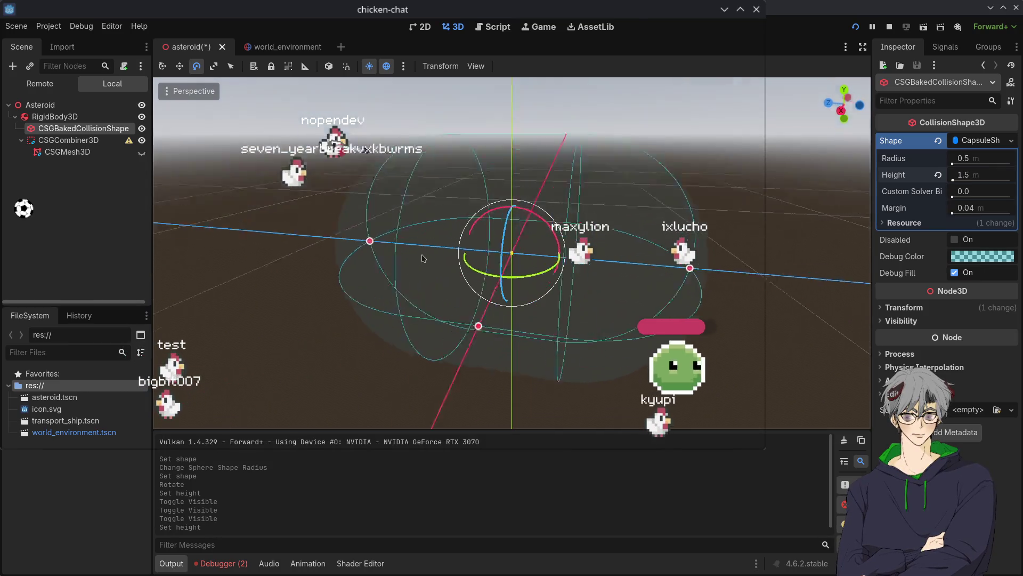
Step: Show the CSG mesh again over the capsule and run the project to test collision
left_click(147, 155)
left_click(147, 155)
left_click(147, 156)
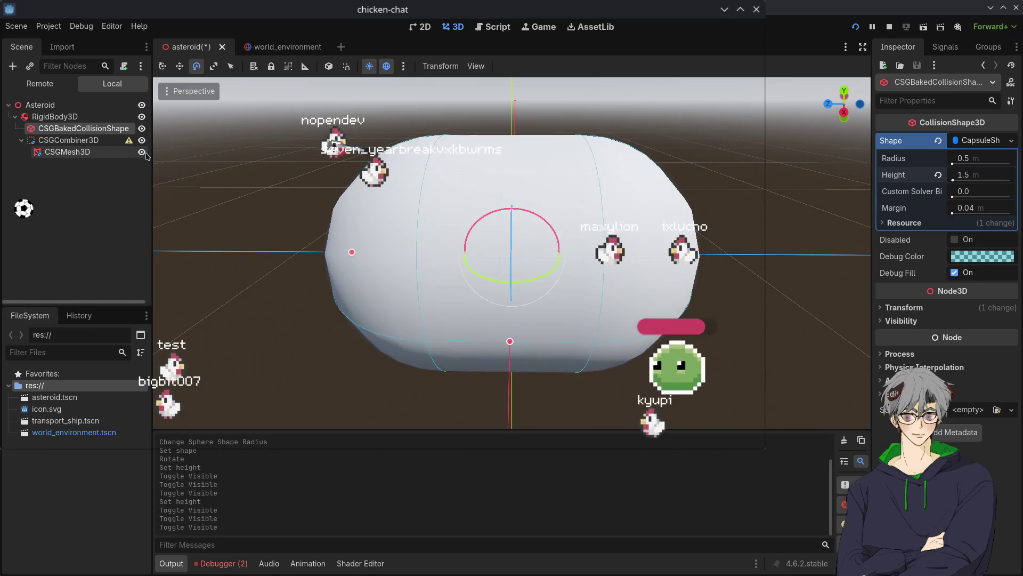
left_click_drag(266, 213, 299, 241)
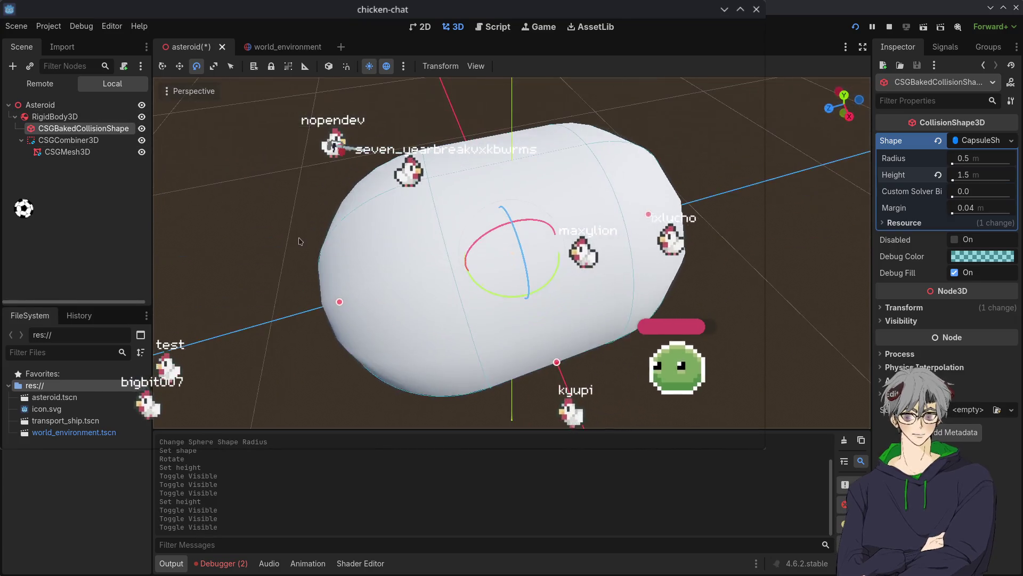
key("F5")
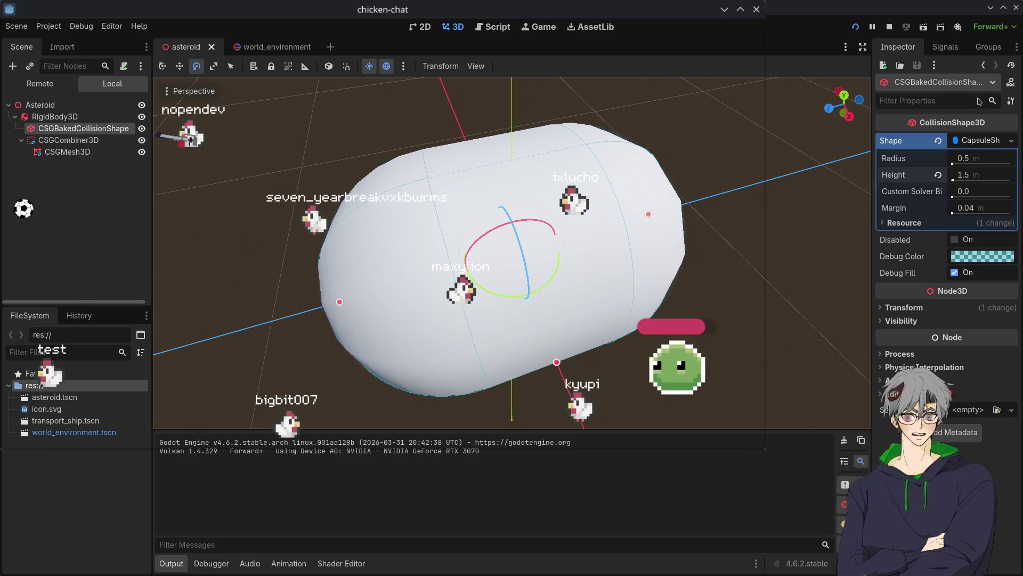
Step: Bake a second collision shape from the CSG combiner and select it
left_click(966, 143)
left_click(965, 142)
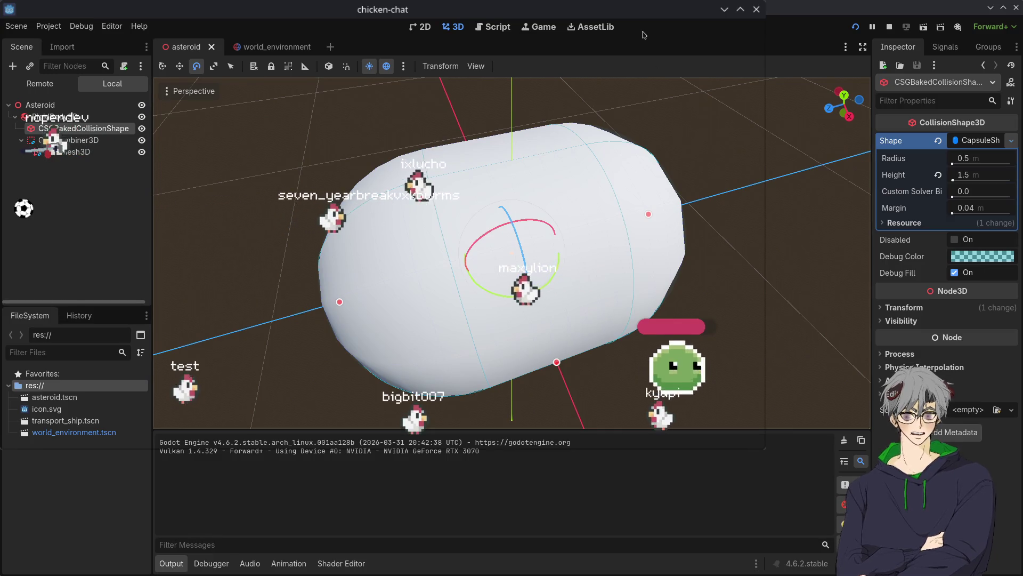
left_click(68, 140)
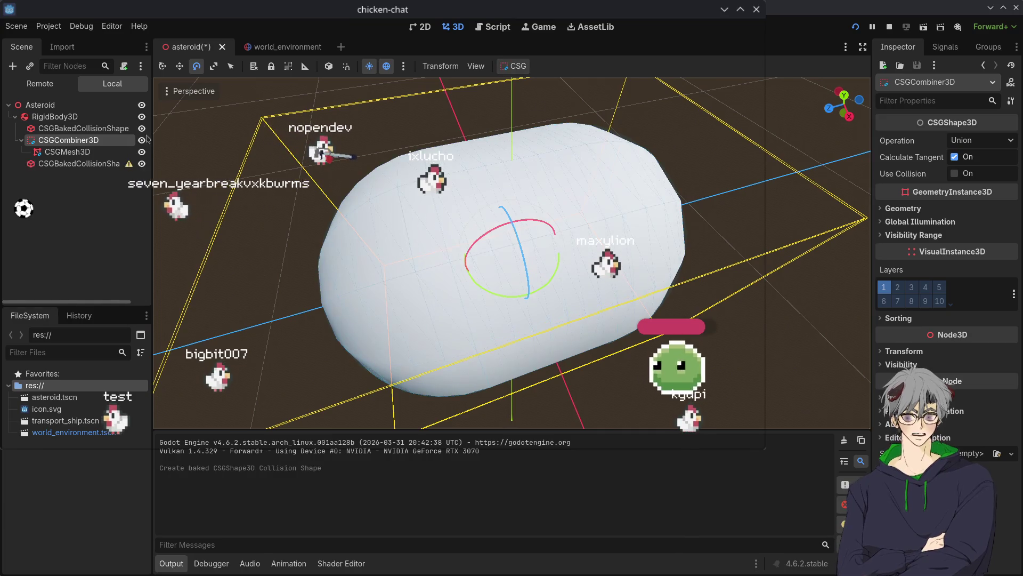
left_click(120, 166)
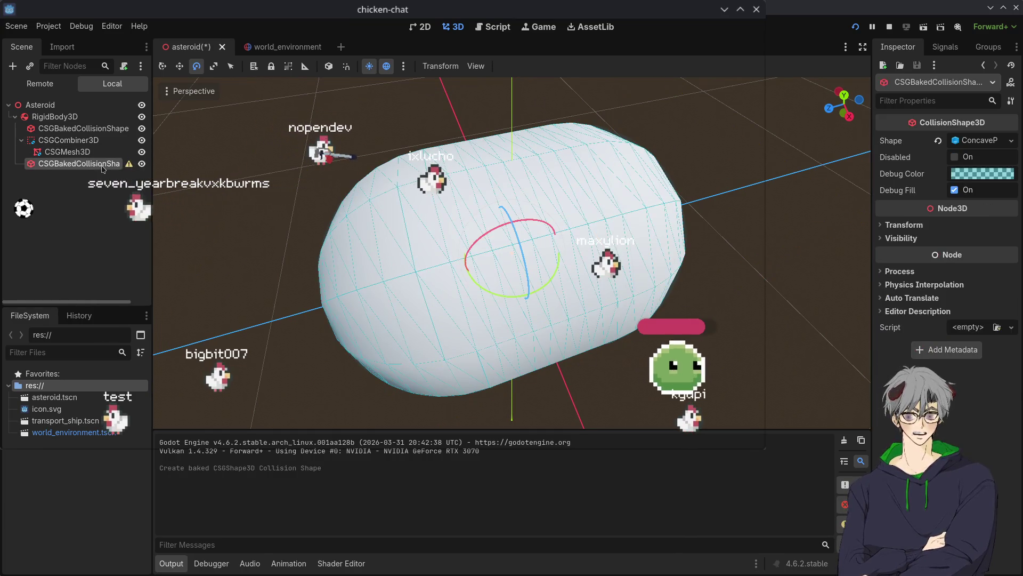
Step: Inspect the second baked shape's ConcavePolygonShape properties and orbit around the collision mesh
left_click(999, 140)
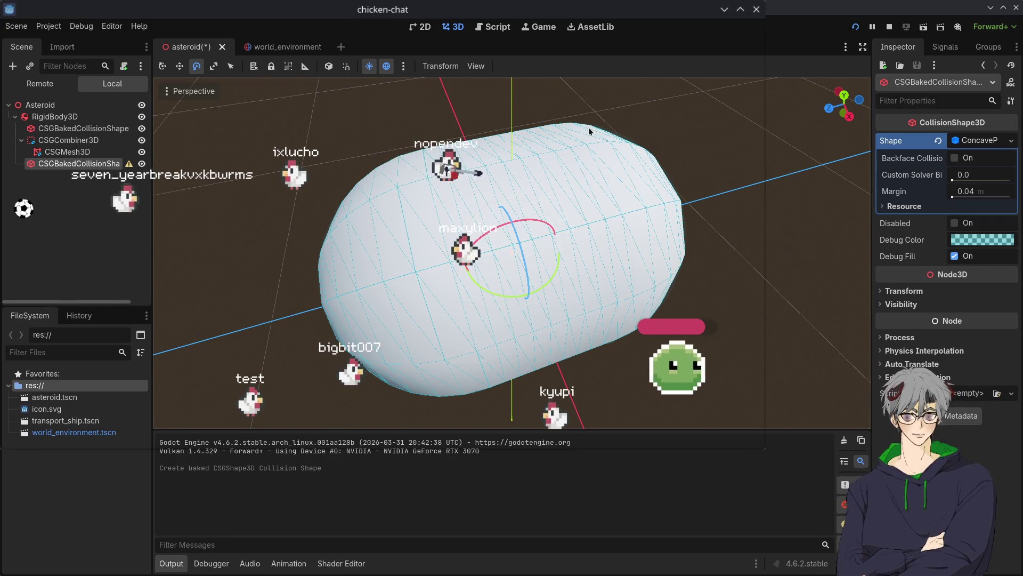
left_click(979, 140)
left_click(980, 141)
left_click(981, 142)
left_click(981, 144)
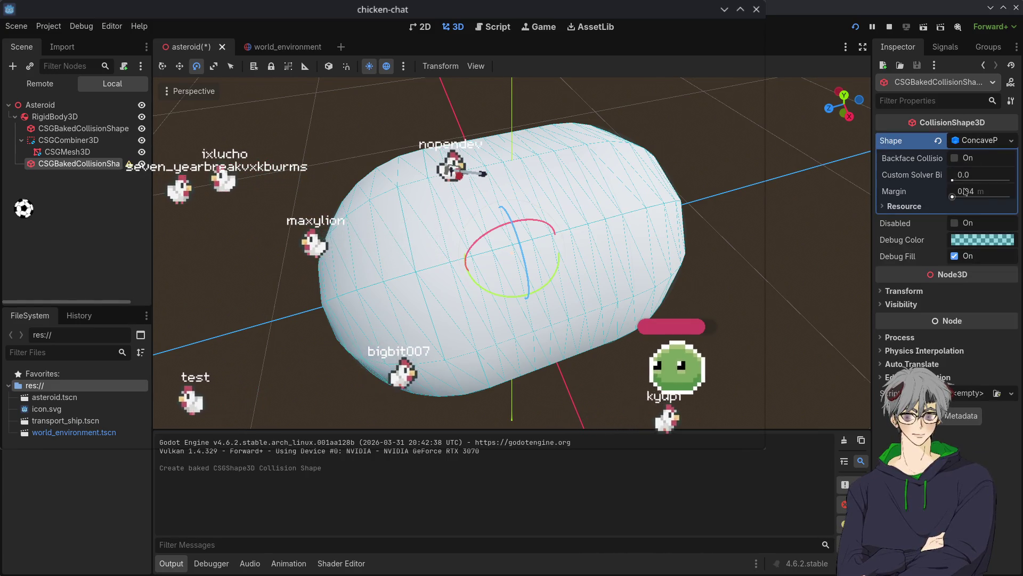
left_click(983, 145)
left_click(985, 145)
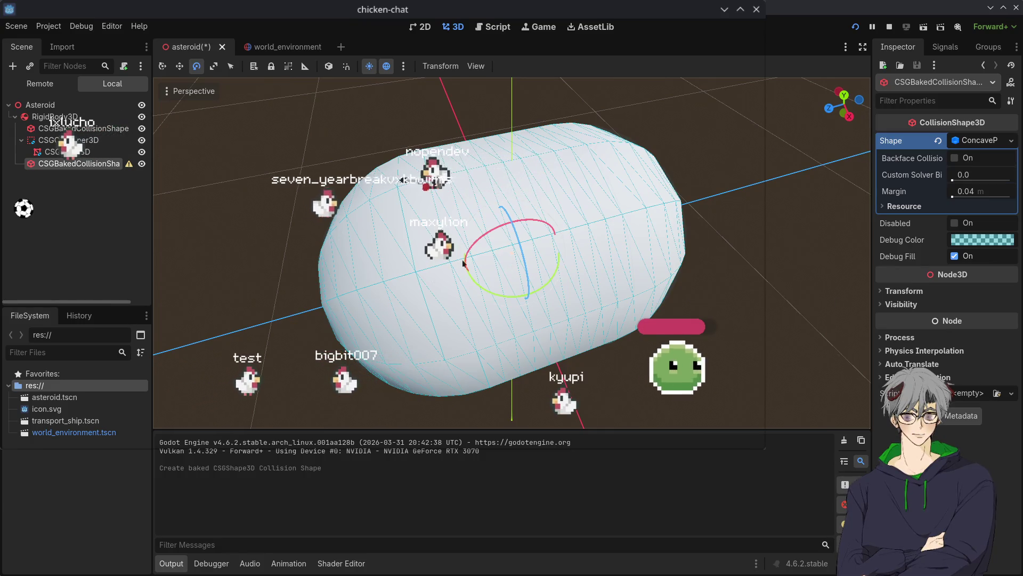
mouse_move(302, 234)
left_mouse_down()
mouse_move(565, 261)
mouse_move(571, 235)
left_mouse_up()
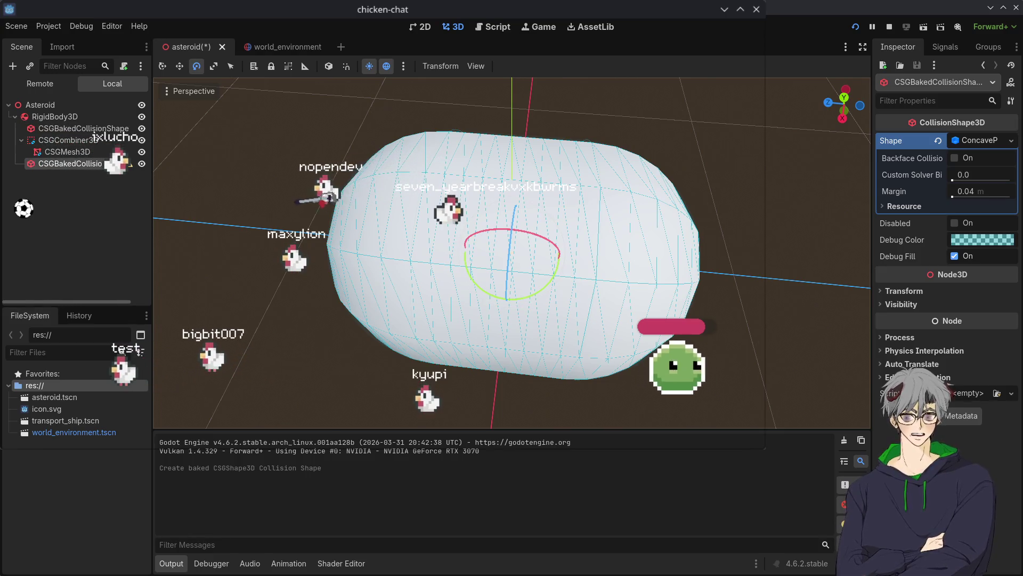
mouse_move(480, 214)
left_mouse_down()
mouse_move(506, 133)
mouse_move(468, 97)
mouse_move(409, 149)
mouse_move(490, 269)
mouse_move(466, 148)
left_mouse_up()
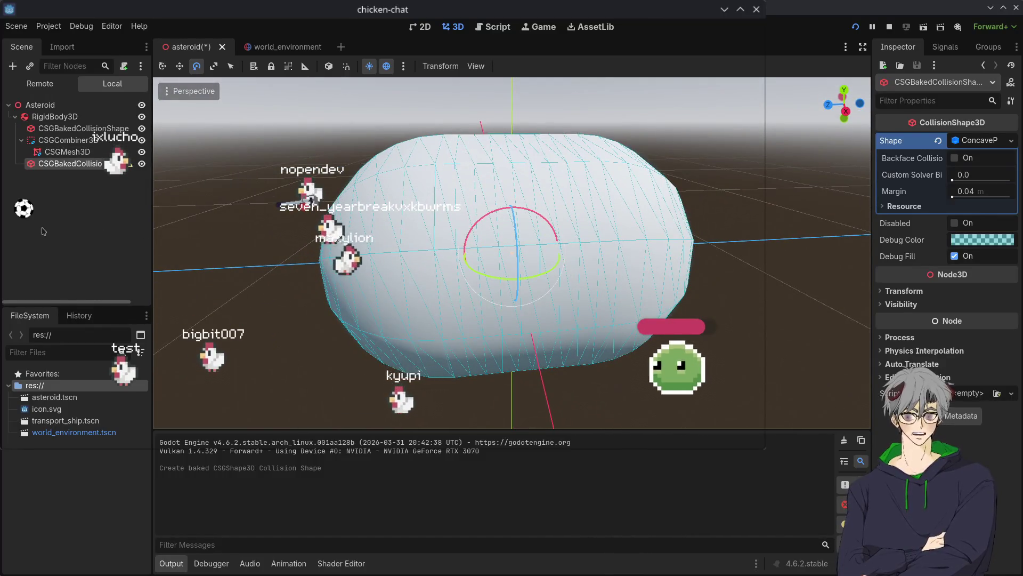
mouse_move(615, 174)
left_mouse_down()
mouse_move(599, 267)
mouse_move(375, 280)
mouse_move(532, 206)
mouse_move(608, 236)
mouse_move(605, 286)
mouse_move(570, 338)
mouse_move(514, 335)
mouse_move(501, 194)
mouse_move(469, 277)
mouse_move(479, 354)
left_mouse_up()
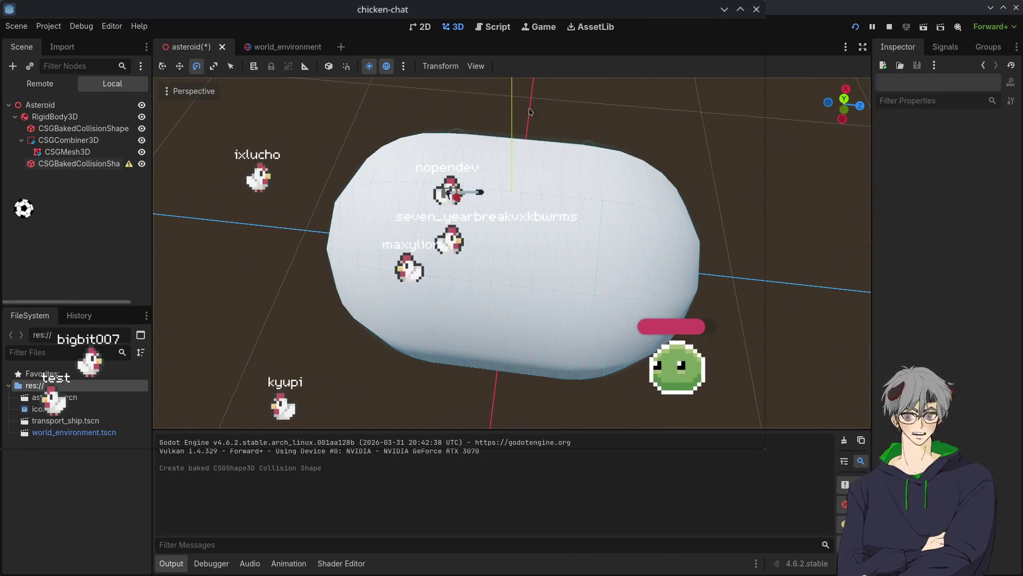
Step: Run the project, try switching the concave shape to ConvexPolygonShape, then undo it
left_click(856, 28)
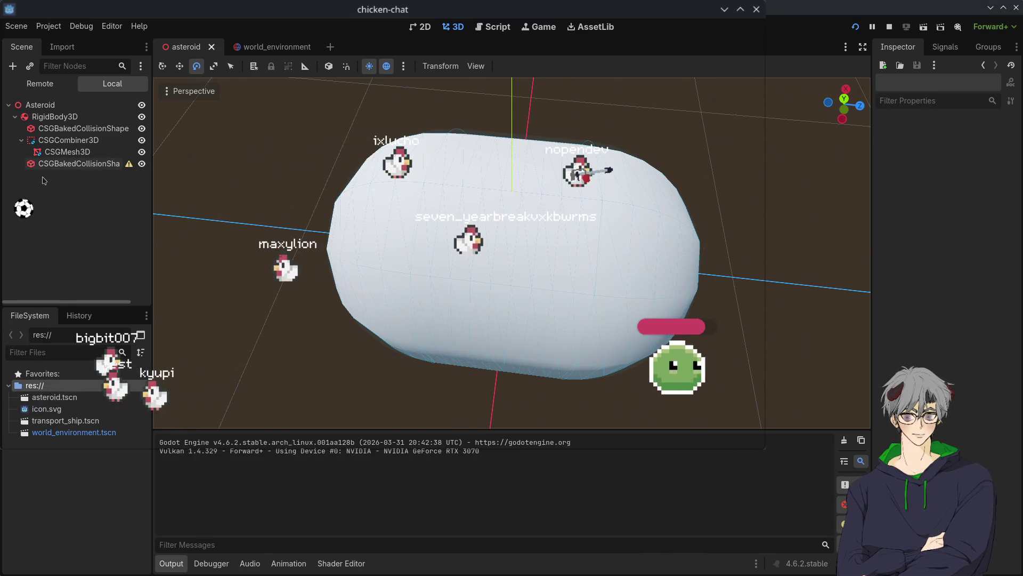
left_click(104, 130)
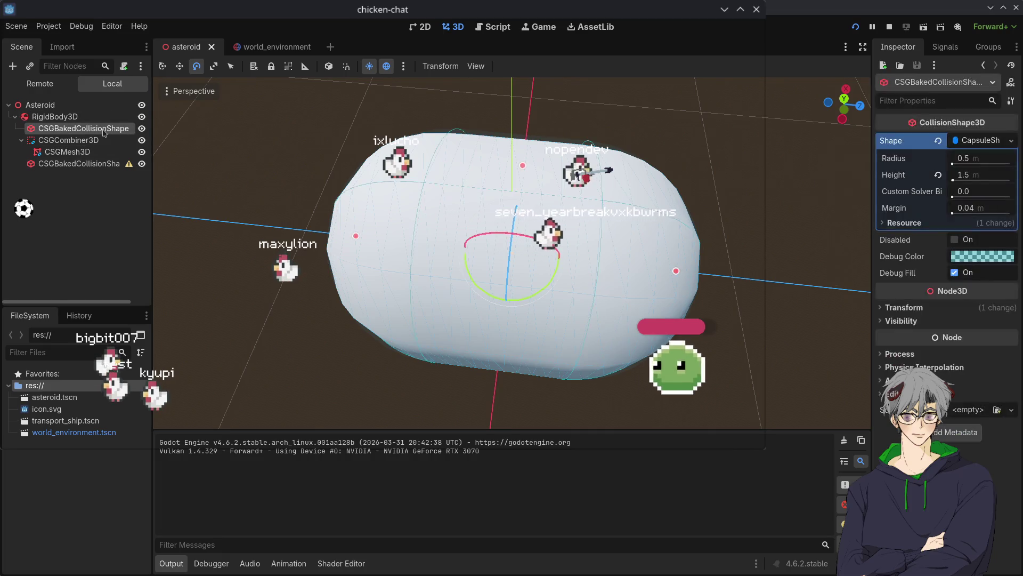
left_click(105, 162)
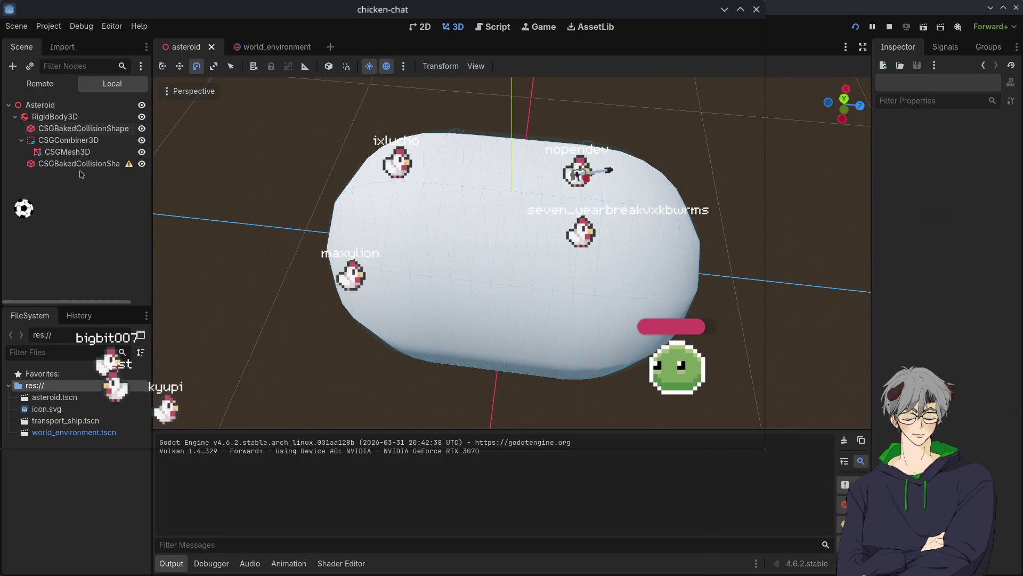
left_click(985, 141)
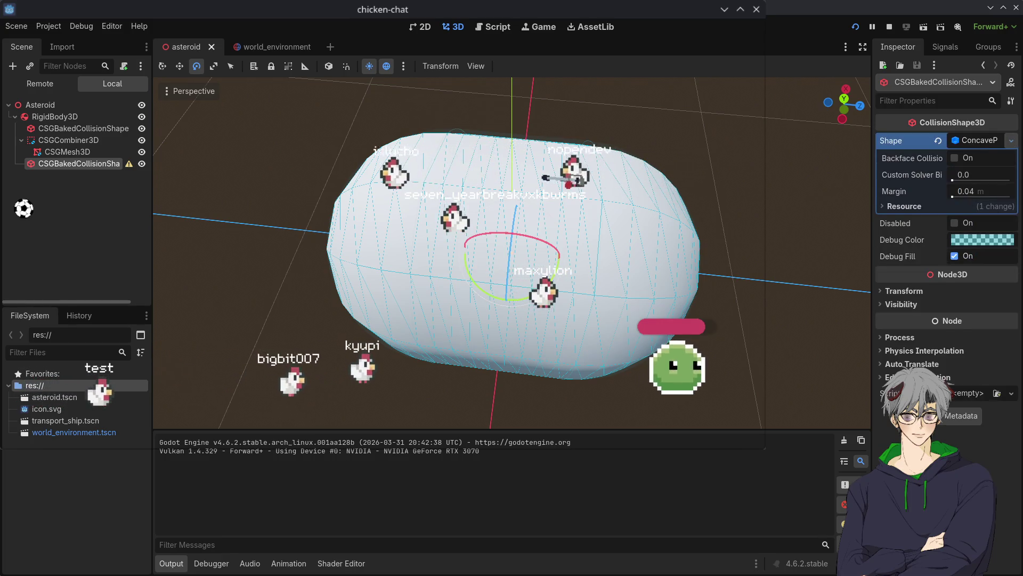
left_click(1011, 140)
left_click(944, 260)
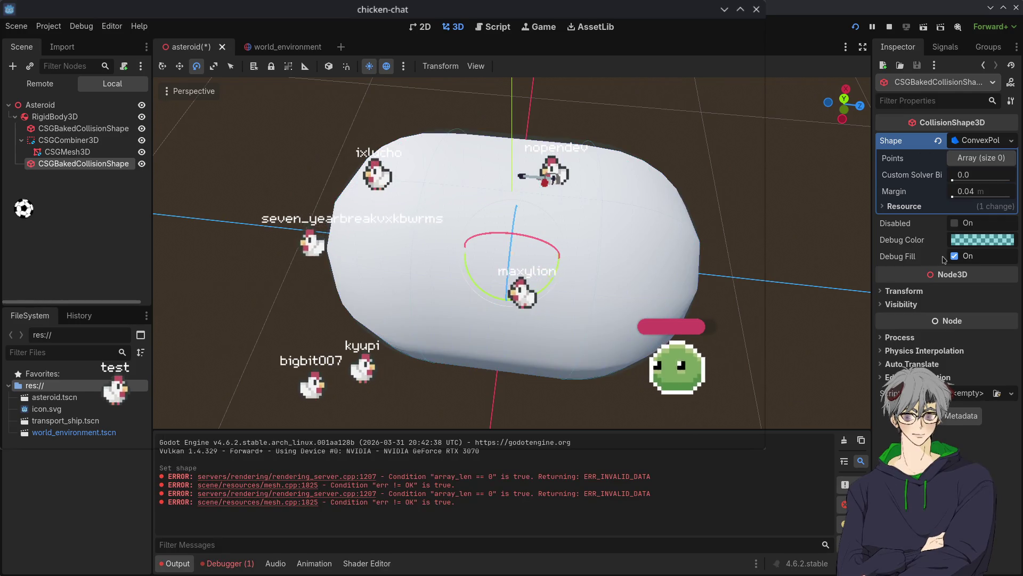
left_click(976, 140)
left_click(981, 140)
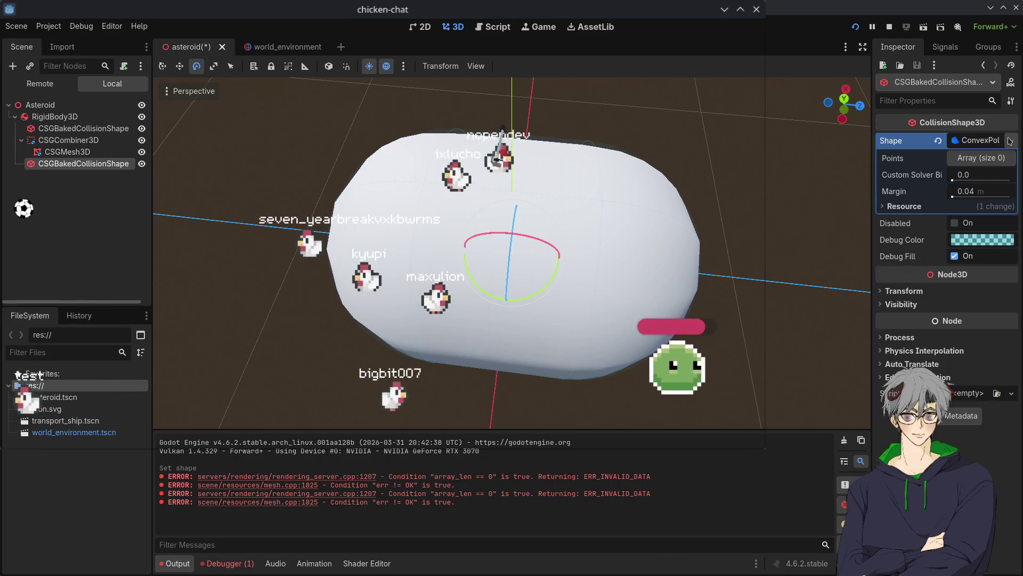
key("ctrl+z")
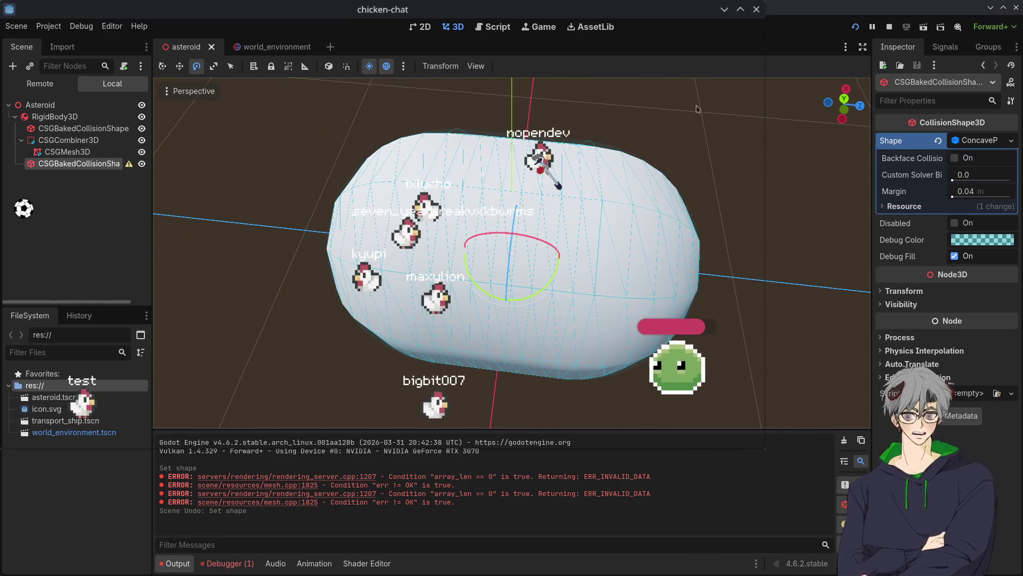
Step: Delete the extra concave collision node, keeping only the capsule shape
left_click(32, 181)
left_click(43, 128)
left_click(56, 164)
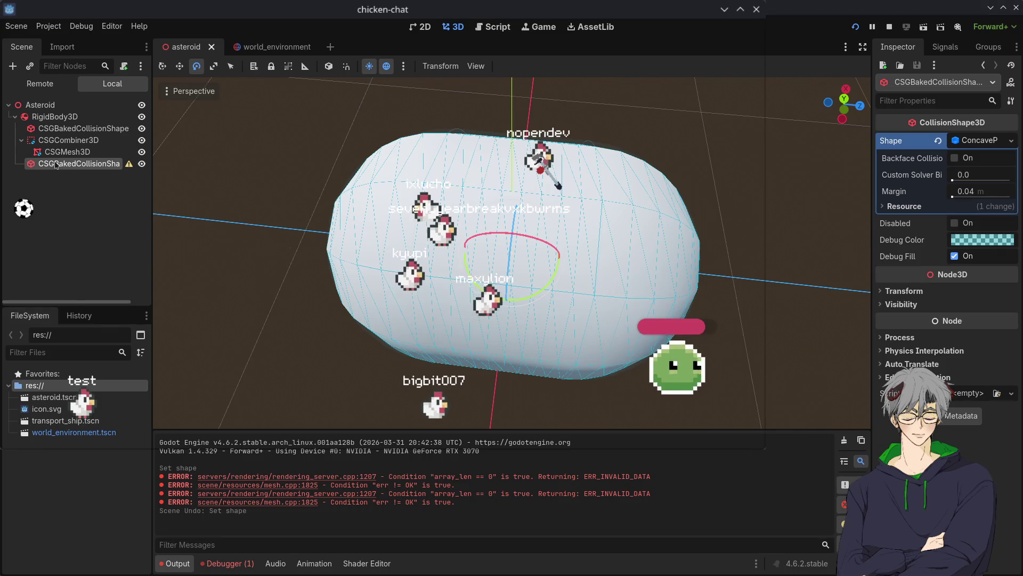
key("Delete")
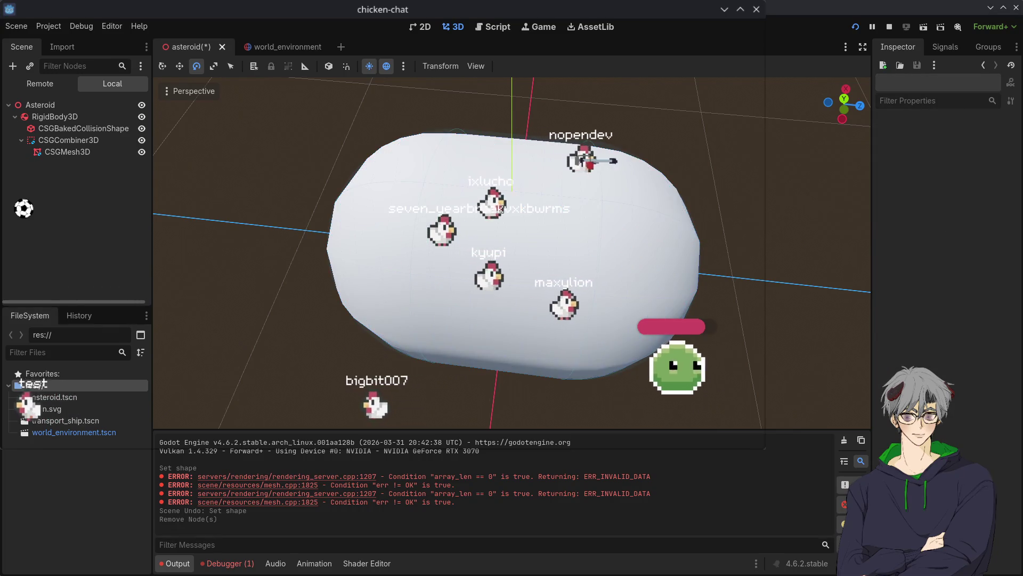